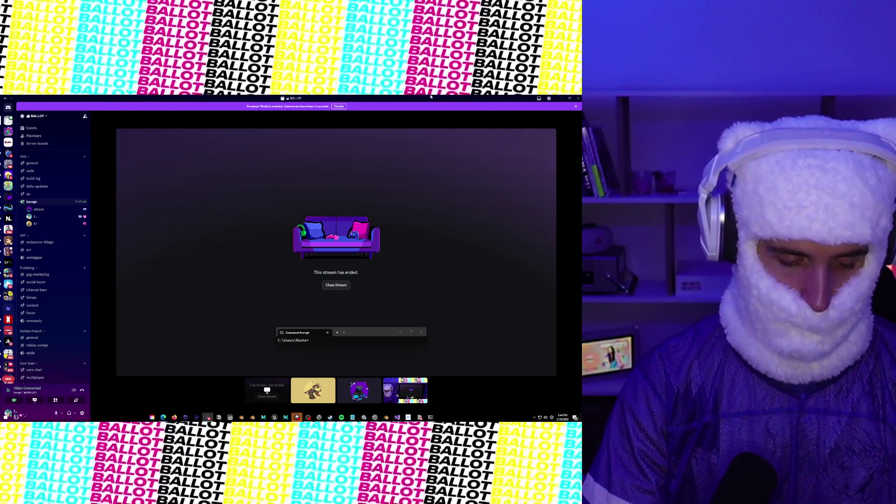
Switch from Discord's ended stream to the StickyHandSync code in Visual Studio.
{"action": "key", "text": "alt+Tab"}
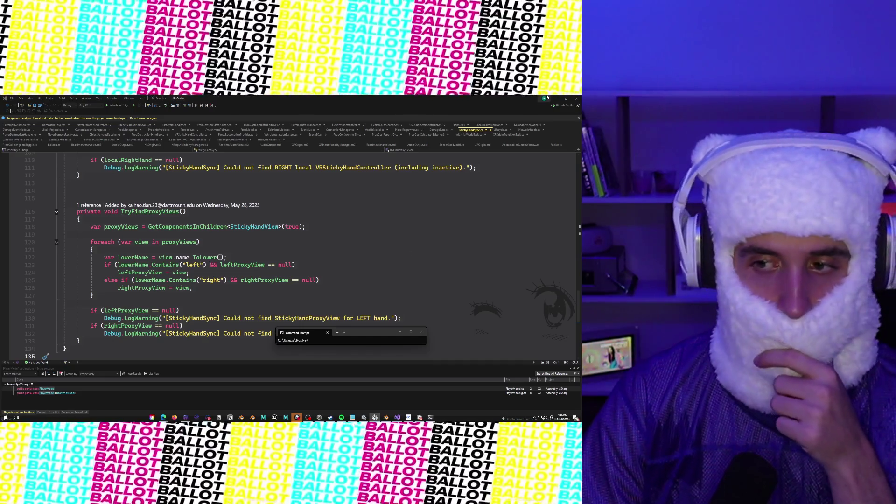
Return to the Unity Editor and select the old Project panel search term.
{"action": "key", "text": "alt+Tab"}
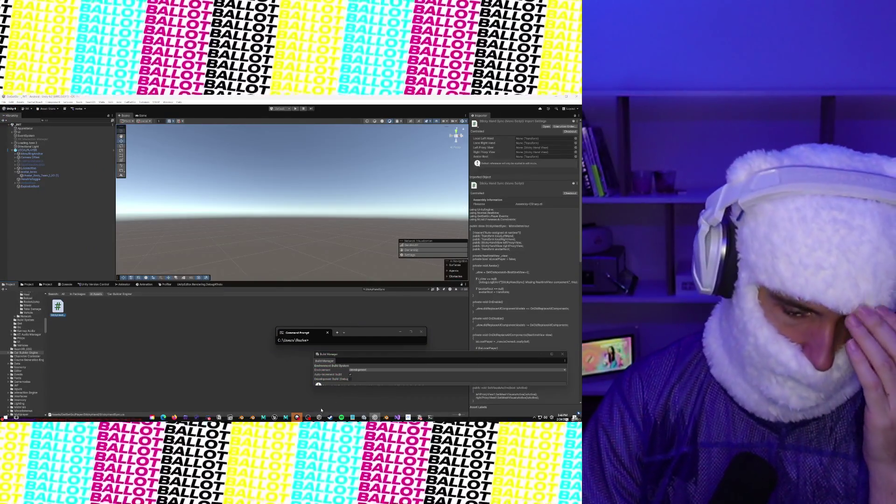
{"action": "mouse_move", "coordinate": [164, 417]}
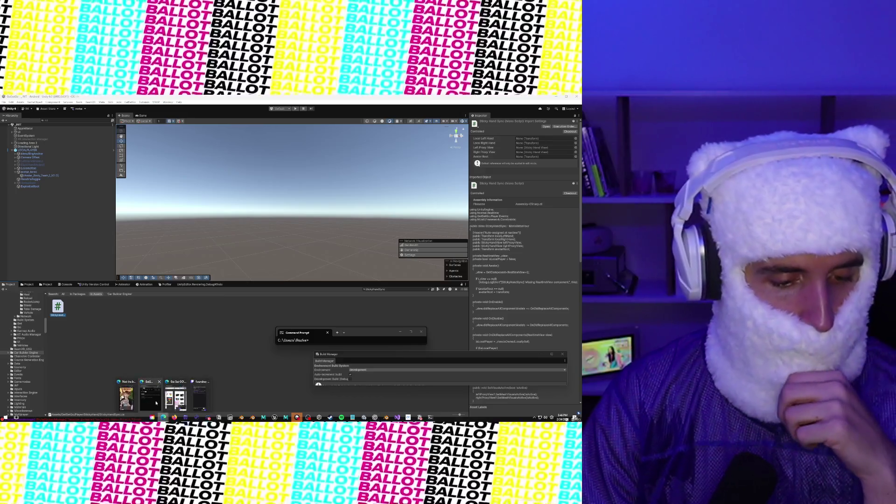
{"action": "mouse_move", "coordinate": [175, 397]}
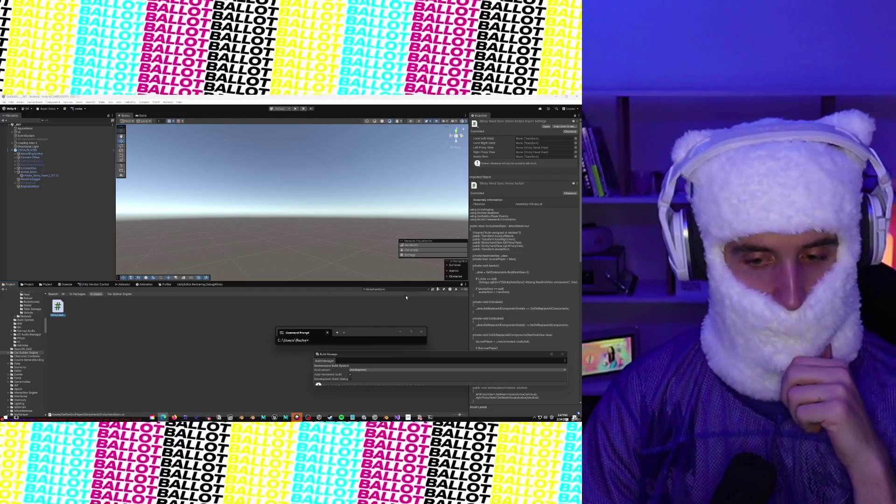
{"action": "left_click", "coordinate": [402, 290]}
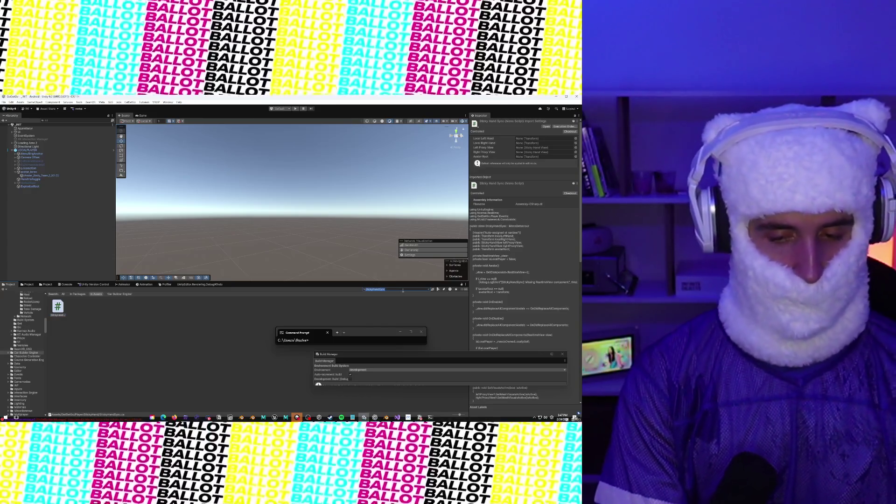
Search 'NetworkPlayer', open the NETWORKPLAYER prefab, and move the Build Manager window aside.
{"action": "type", "text": "NetworkPlayer"}
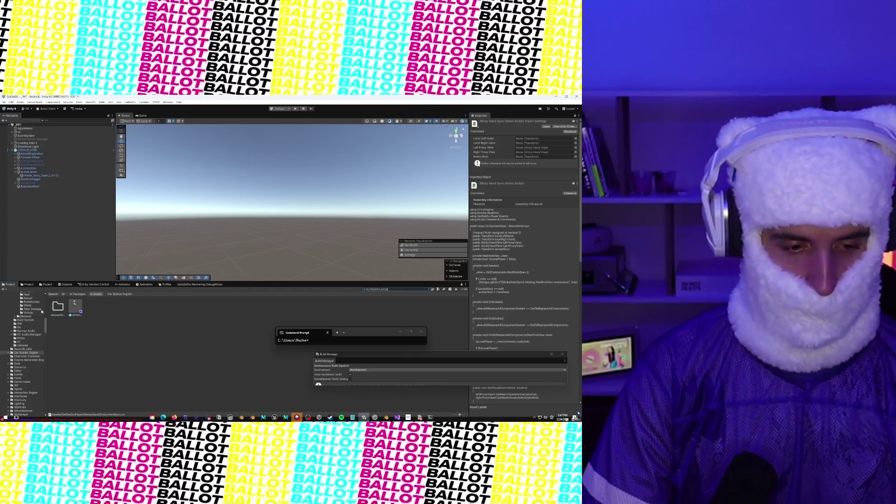
{"action": "left_click", "coordinate": [76, 305]}
{"action": "double_click", "coordinate": [76, 306]}
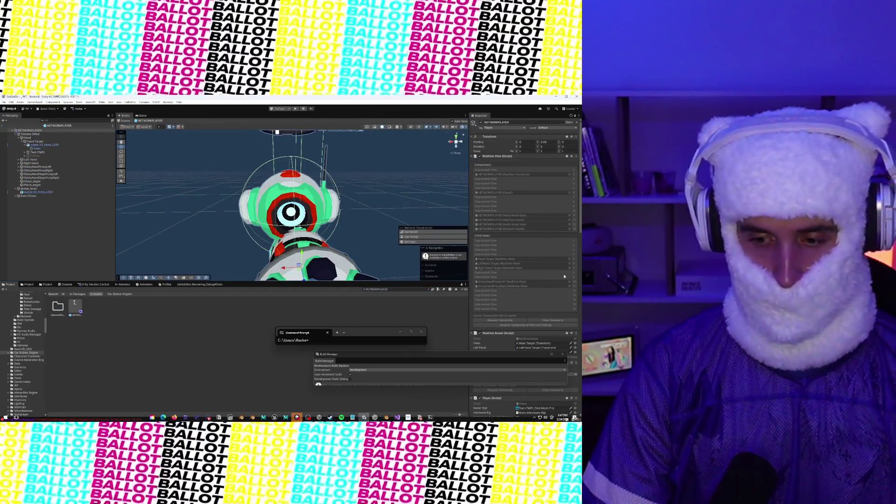
{"action": "left_click_drag", "start_coordinate": [489, 357], "coordinate": [369, 303]}
Scroll the Inspector to the Player (Script) component and open it in the code editor.
{"action": "scroll", "coordinate": [518, 322], "scroll_direction": "down", "scroll_amount": 3}
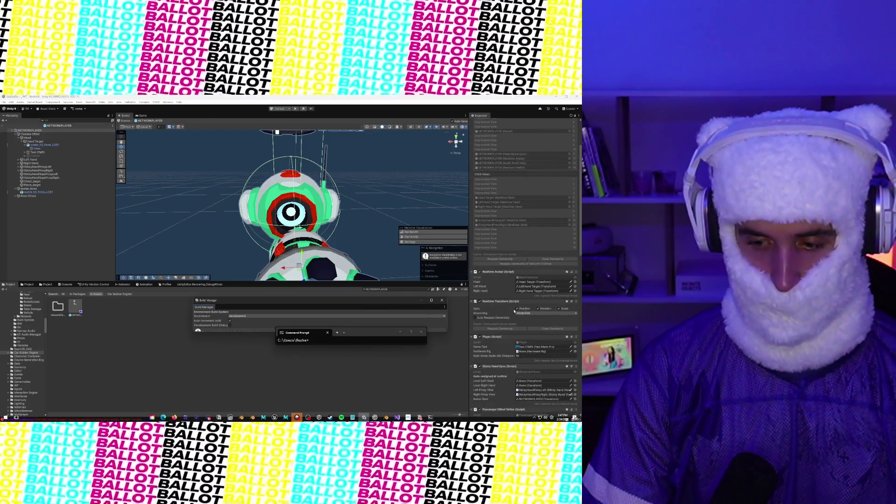
{"action": "scroll", "coordinate": [519, 322], "scroll_direction": "down", "scroll_amount": 3}
{"action": "scroll", "coordinate": [519, 322], "scroll_direction": "down", "scroll_amount": 2}
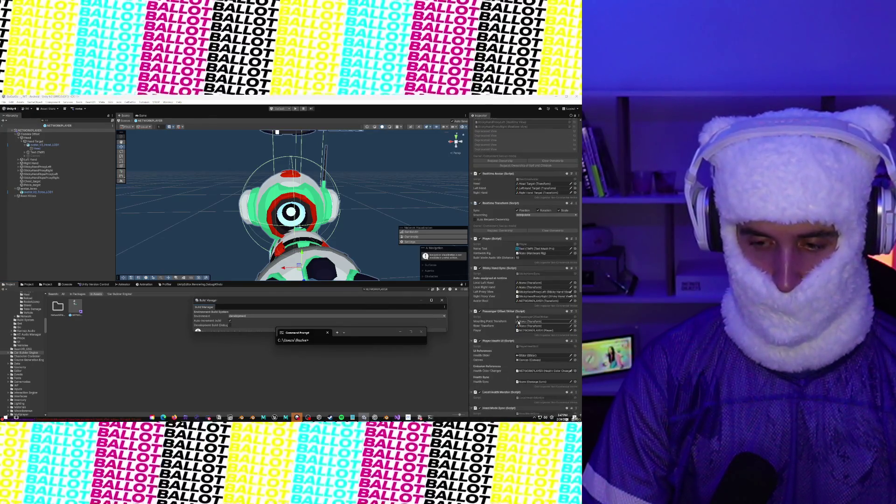
{"action": "scroll", "coordinate": [519, 322], "scroll_direction": "down", "scroll_amount": 2}
{"action": "scroll", "coordinate": [518, 322], "scroll_direction": "down", "scroll_amount": 2}
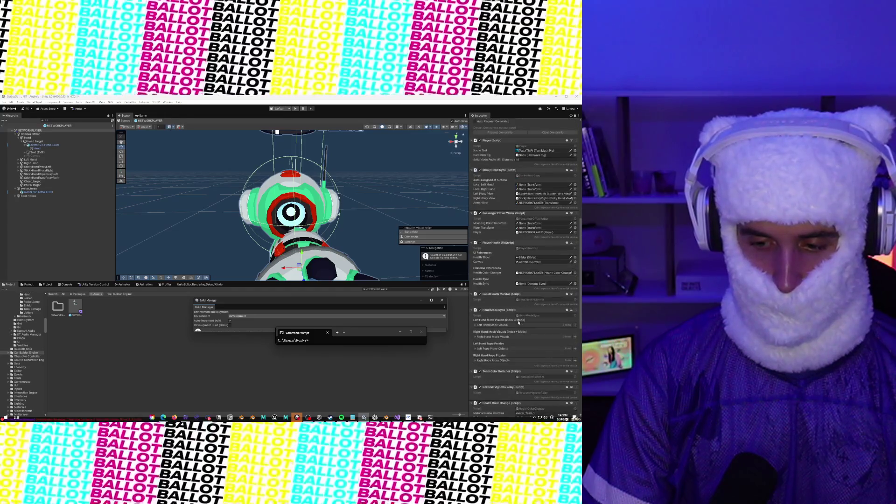
{"action": "scroll", "coordinate": [519, 323], "scroll_direction": "down", "scroll_amount": 1}
{"action": "scroll", "coordinate": [519, 322], "scroll_direction": "down", "scroll_amount": 3}
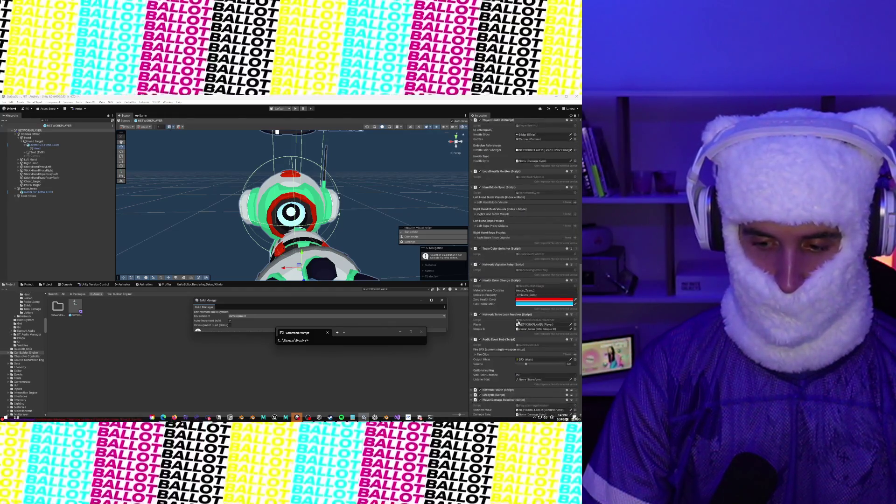
{"action": "scroll", "coordinate": [518, 329], "scroll_direction": "down", "scroll_amount": 2}
{"action": "scroll", "coordinate": [517, 337], "scroll_direction": "up", "scroll_amount": 6}
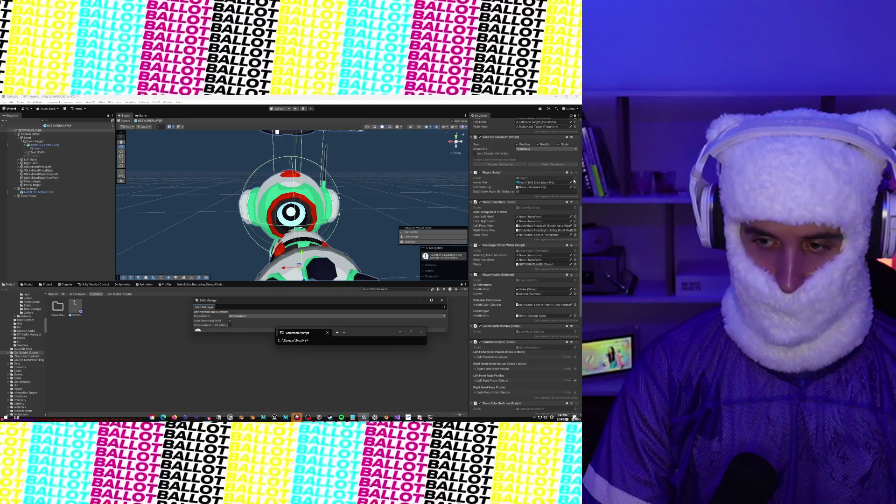
{"action": "right_click", "coordinate": [529, 174]}
{"action": "left_click", "coordinate": [559, 238]}
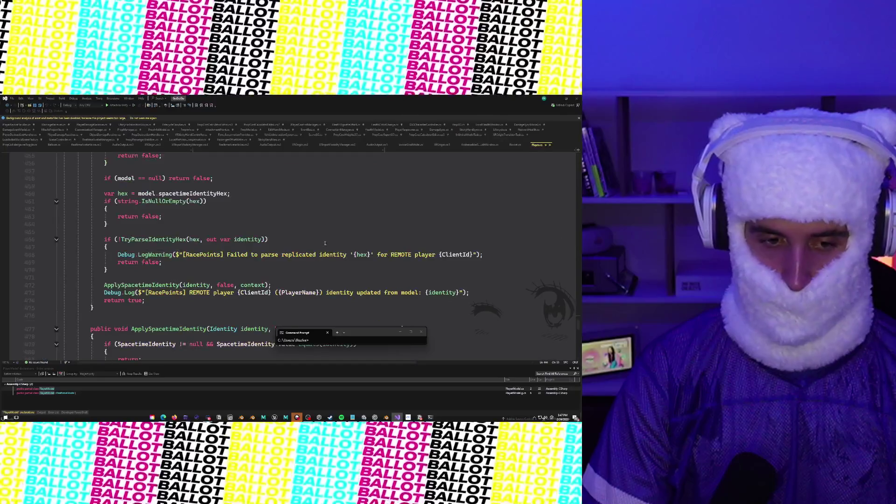
Read through Player.cs's identity and audio code.
{"action": "scroll", "coordinate": [301, 244], "scroll_direction": "down", "scroll_amount": 15}
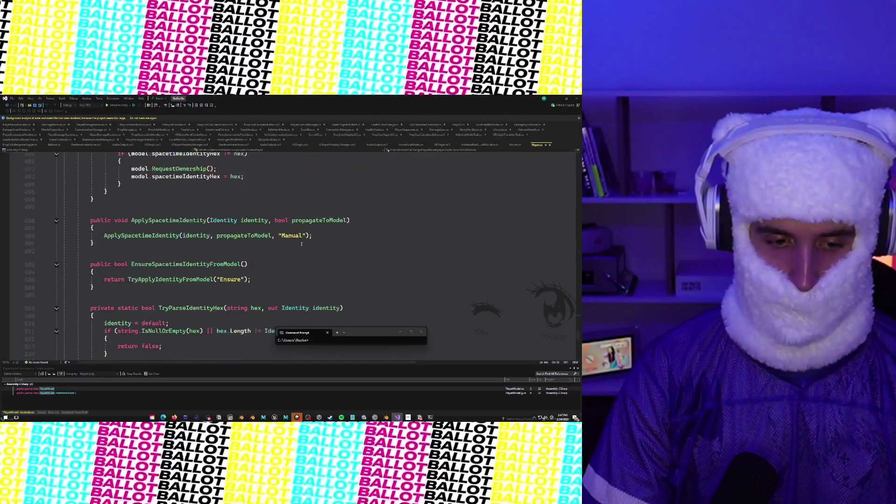
{"action": "scroll", "coordinate": [301, 244], "scroll_direction": "up", "scroll_amount": 7}
{"action": "scroll", "coordinate": [302, 244], "scroll_direction": "up", "scroll_amount": 20}
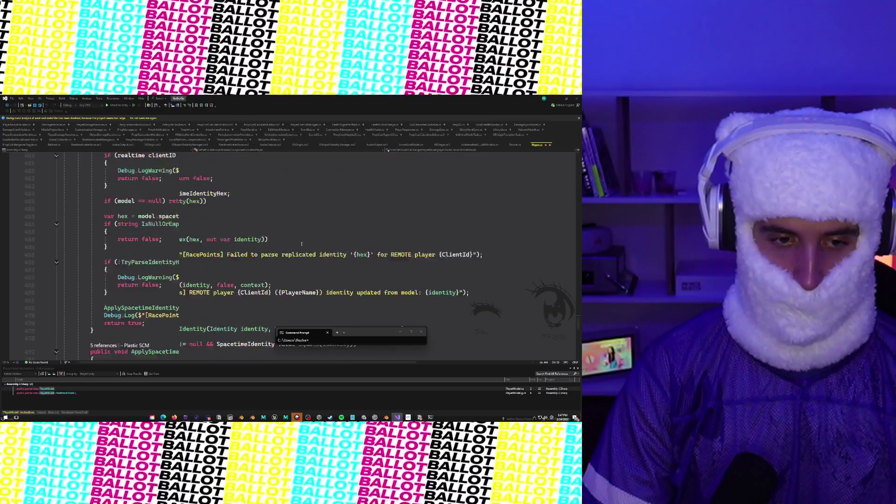
{"action": "scroll", "coordinate": [302, 243], "scroll_direction": "down", "scroll_amount": 1}
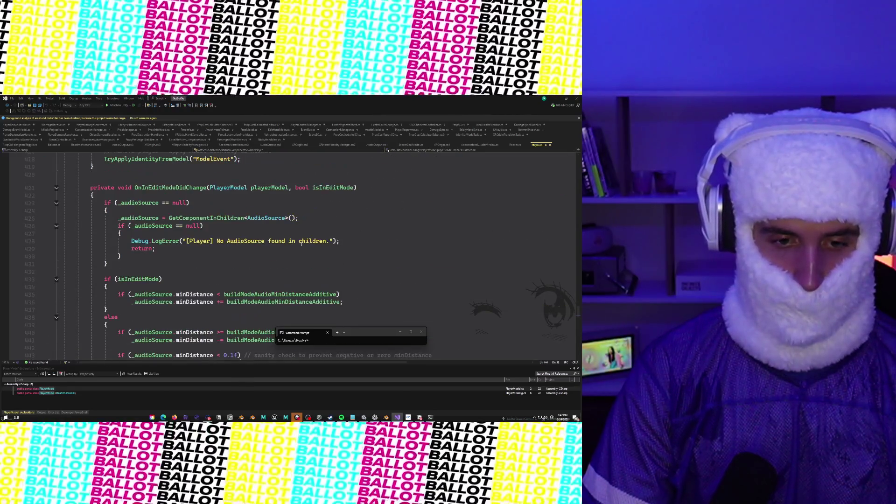
{"action": "scroll", "coordinate": [302, 243], "scroll_direction": "down", "scroll_amount": 2}
{"action": "scroll", "coordinate": [302, 243], "scroll_direction": "up", "scroll_amount": 2}
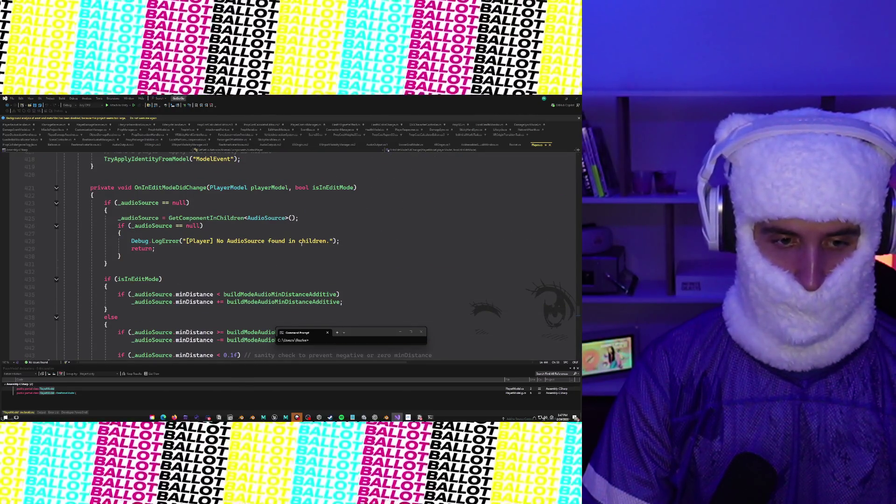
Check the GetComponentInChildren definition, close it, and return to the NETWORKPLAYER prefab in Unity.
{"action": "mouse_move", "coordinate": [236, 218]}
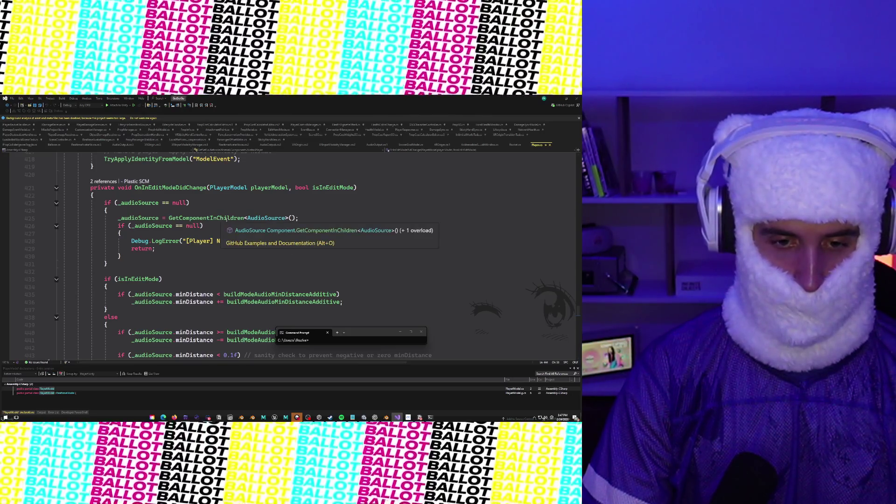
{"action": "left_click", "coordinate": [308, 230]}
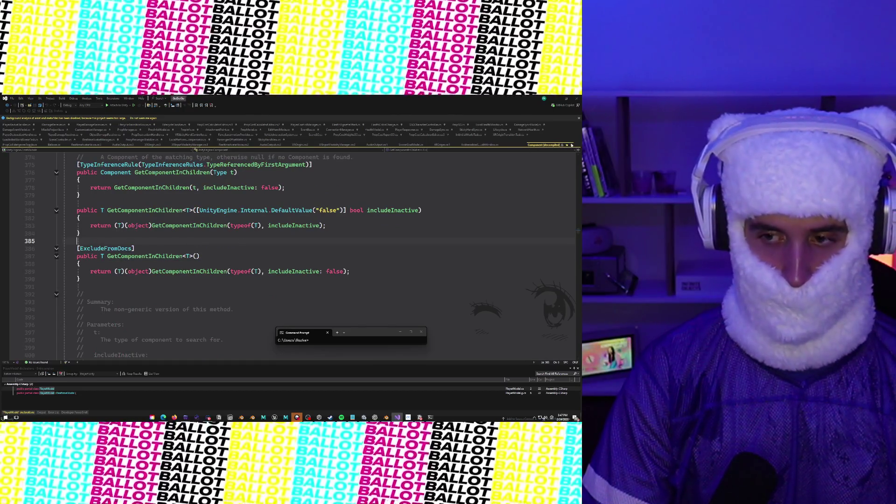
{"action": "key", "text": "ctrl+F4"}
{"action": "scroll", "coordinate": [321, 214], "scroll_direction": "down", "scroll_amount": 2}
{"action": "scroll", "coordinate": [287, 222], "scroll_direction": "up", "scroll_amount": 4}
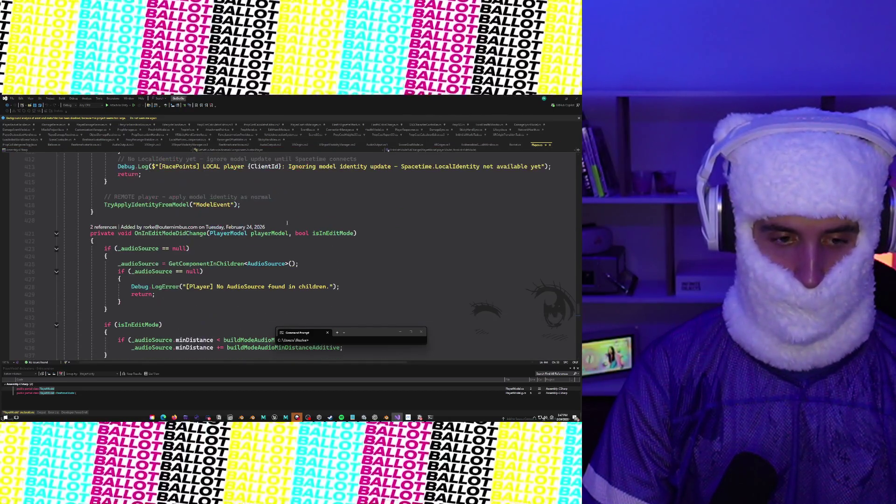
{"action": "scroll", "coordinate": [287, 271], "scroll_direction": "down", "scroll_amount": 20}
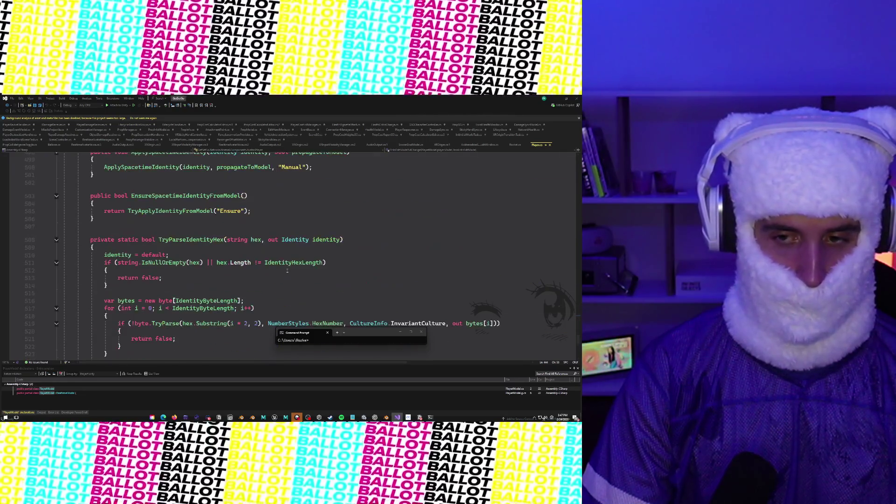
{"action": "key", "text": "alt+Tab"}
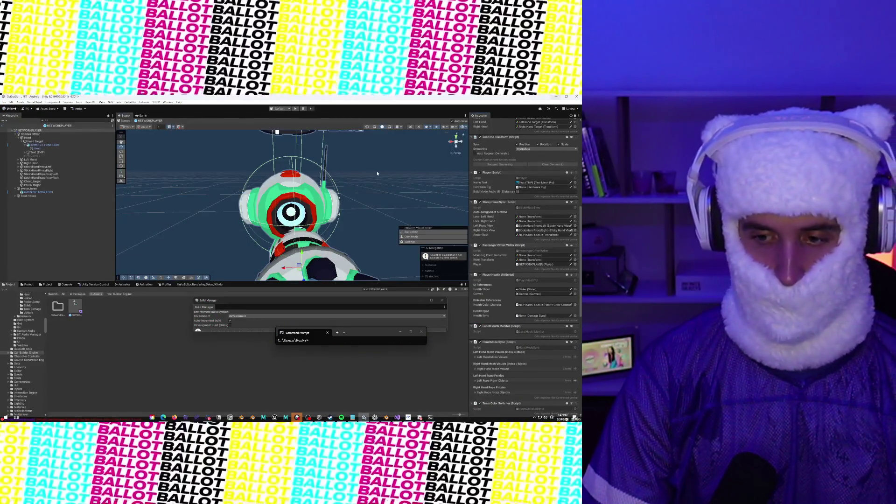
{"action": "scroll", "coordinate": [376, 194], "scroll_direction": "down", "scroll_amount": 3}
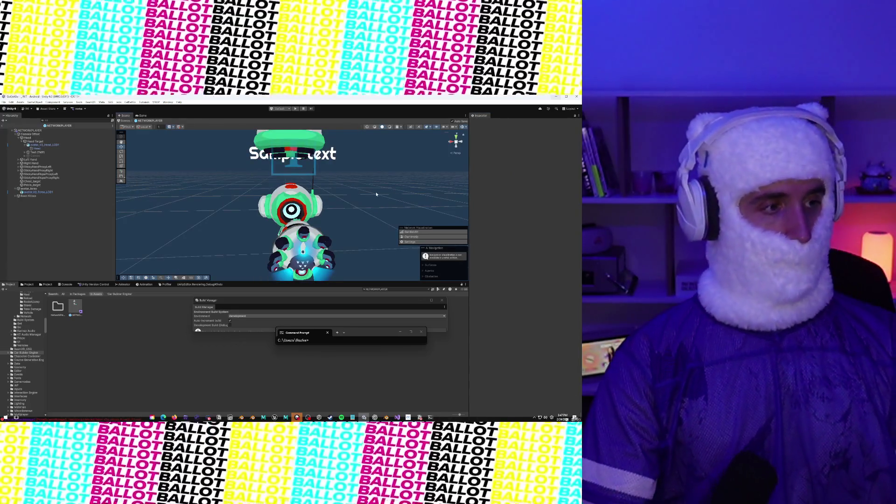
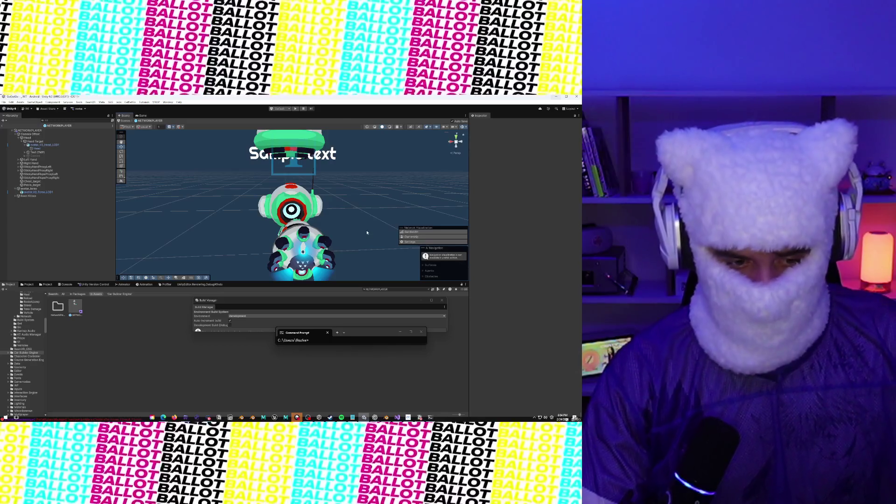
Replace the NETWORKPLAYER Project search with 'con Skene' to find the icon images scene.
{"action": "scroll", "coordinate": [367, 233], "scroll_direction": "down", "scroll_amount": 3}
{"action": "scroll", "coordinate": [366, 232], "scroll_direction": "up", "scroll_amount": 3}
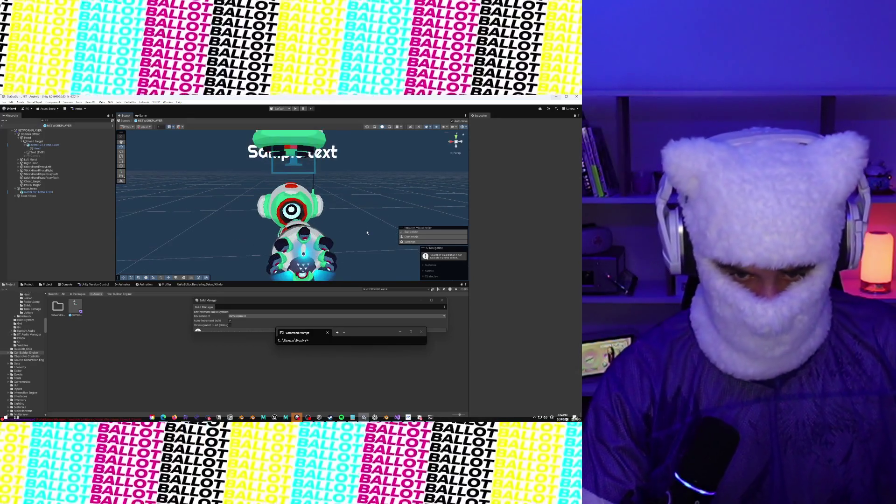
{"action": "left_click", "coordinate": [386, 290]}
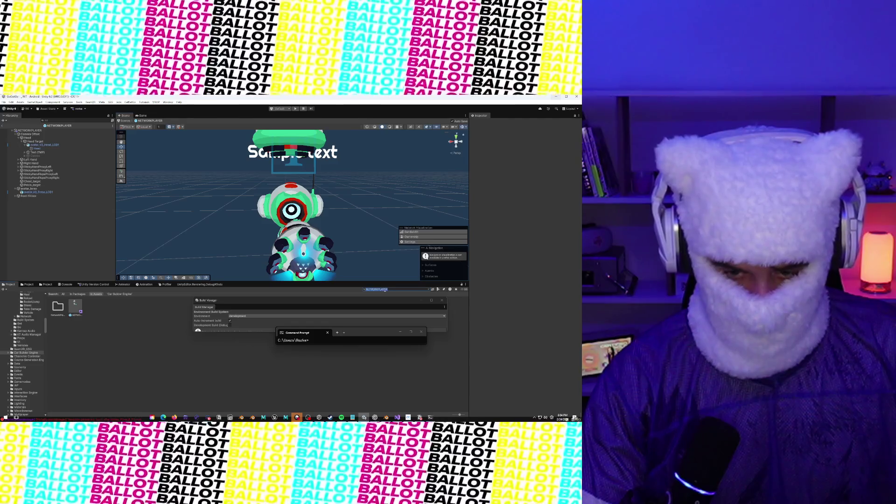
{"action": "left_click", "coordinate": [398, 416]}
{"action": "left_click", "coordinate": [398, 417]}
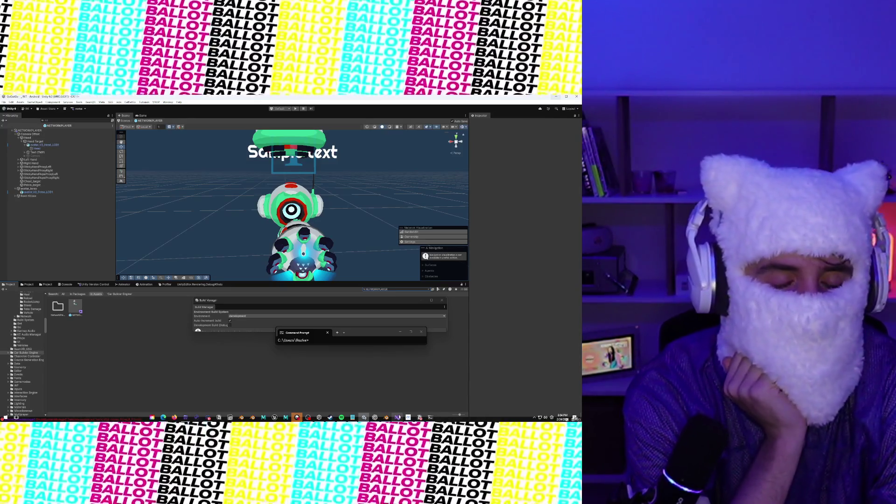
{"action": "left_click", "coordinate": [399, 417]}
{"action": "left_click", "coordinate": [399, 417]}
{"action": "left_click", "coordinate": [399, 417]}
{"action": "left_click", "coordinate": [399, 417]}
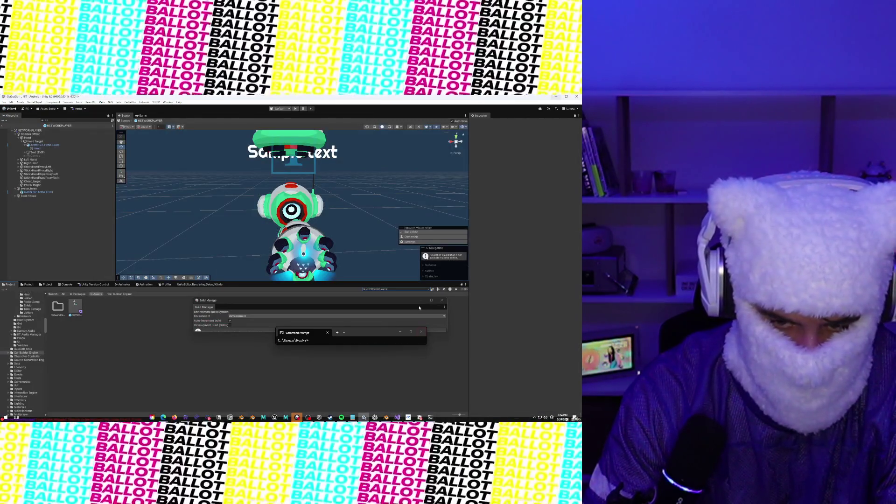
{"action": "left_click", "coordinate": [407, 290]}
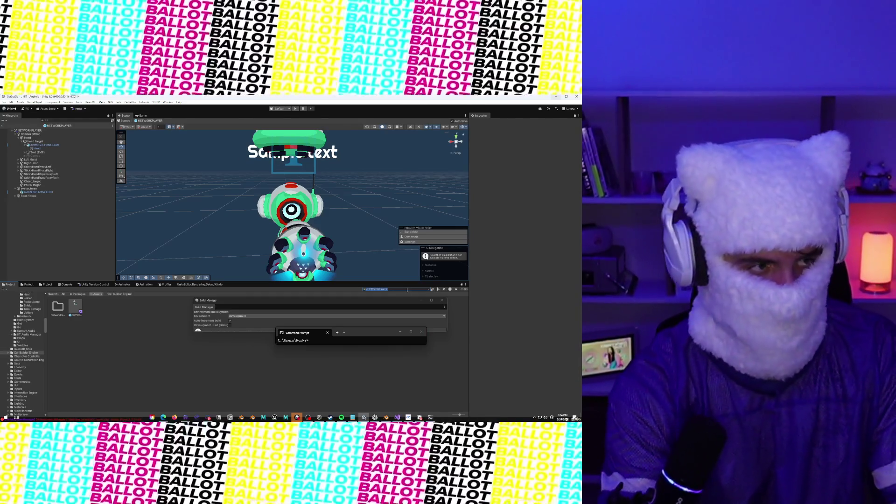
{"action": "type", "text": "con"}
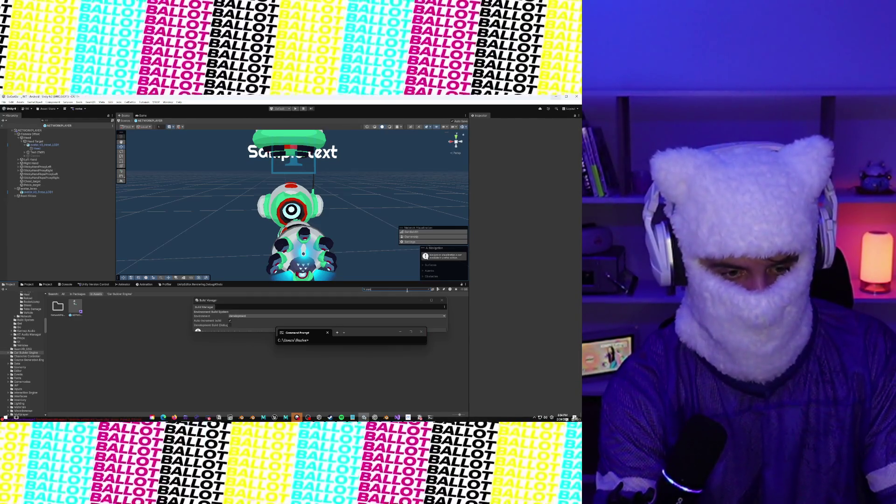
{"action": "type", "text": " Sk"}
{"action": "type", "text": "ene"}
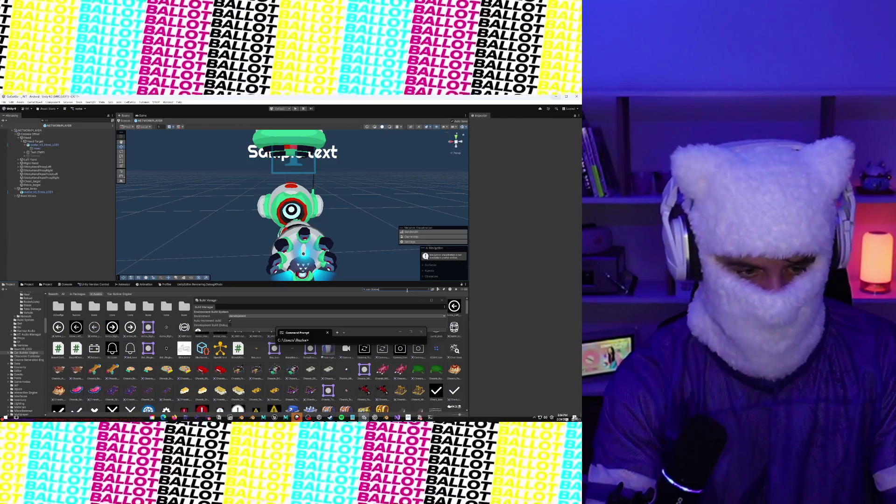
Open the Icon Images Scene from the search results.
{"action": "left_click", "coordinate": [61, 312]}
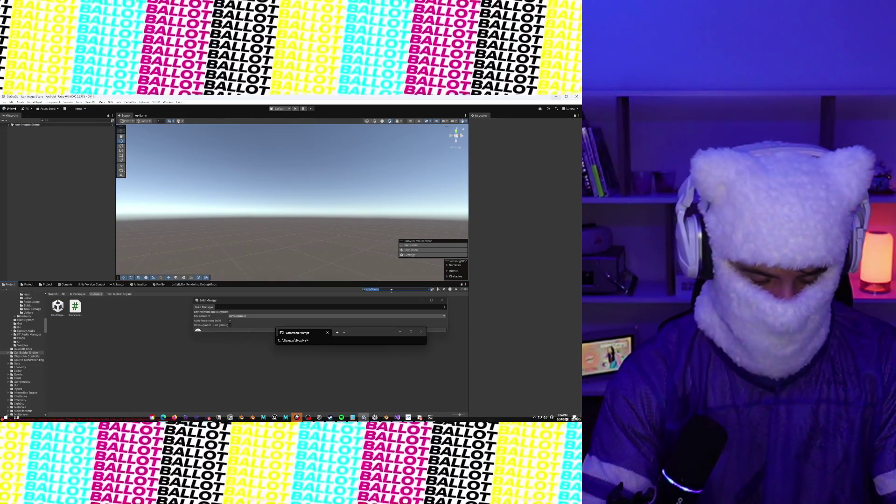
{"action": "type", "text": "s"}
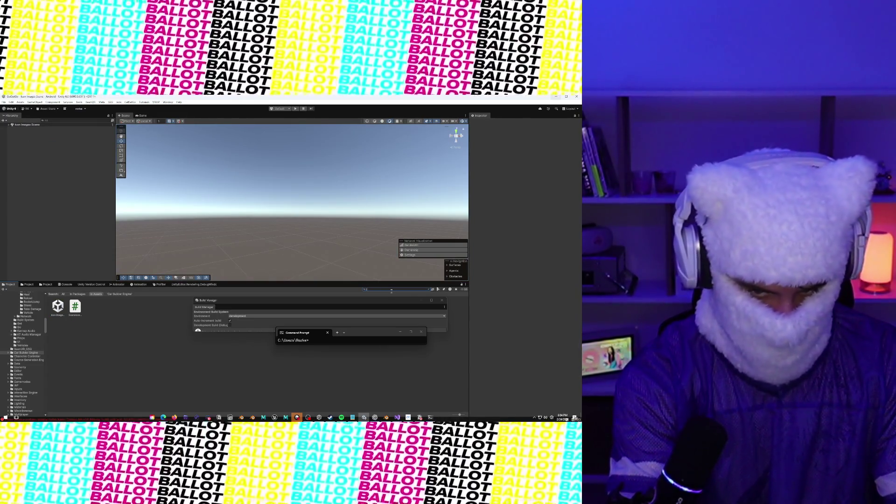
{"action": "type", "text": "ensorider"}
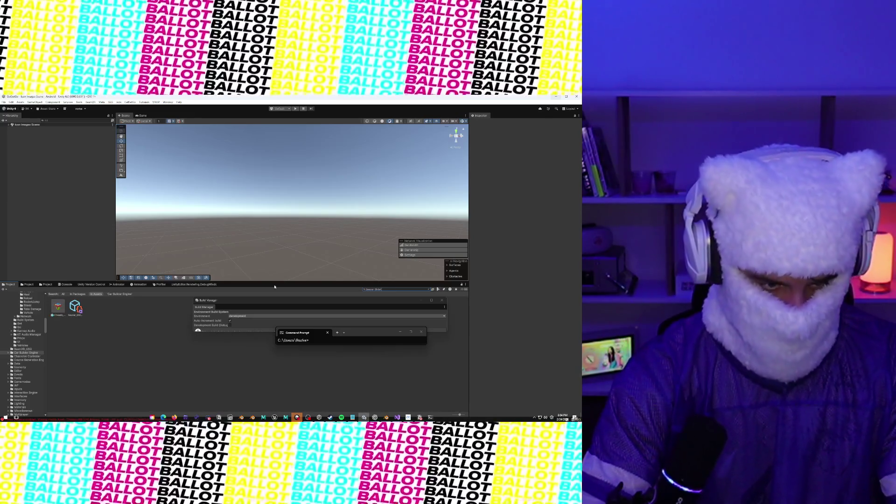
{"action": "left_click", "coordinate": [7, 126]}
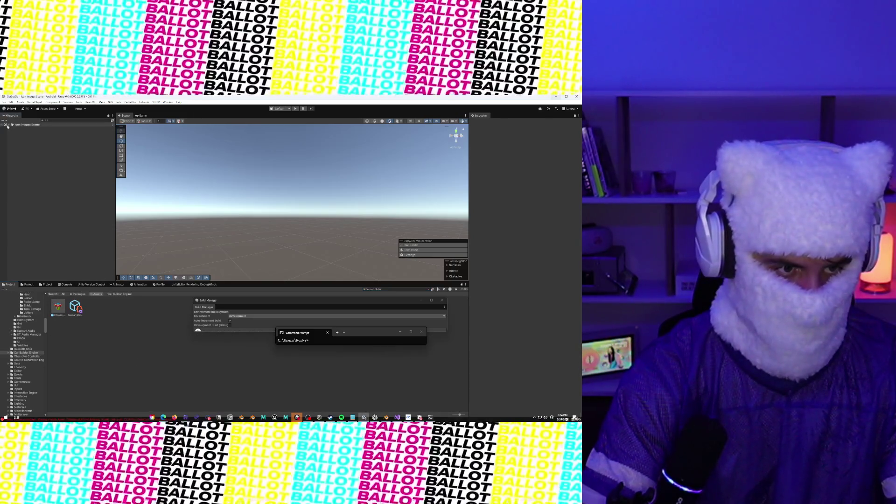
Expand IconsParent > Vehicles and frame Chassis_Saucer_Slider in the Scene view.
{"action": "left_click", "coordinate": [6, 126]}
{"action": "left_click", "coordinate": [12, 129]}
{"action": "left_click", "coordinate": [16, 132]}
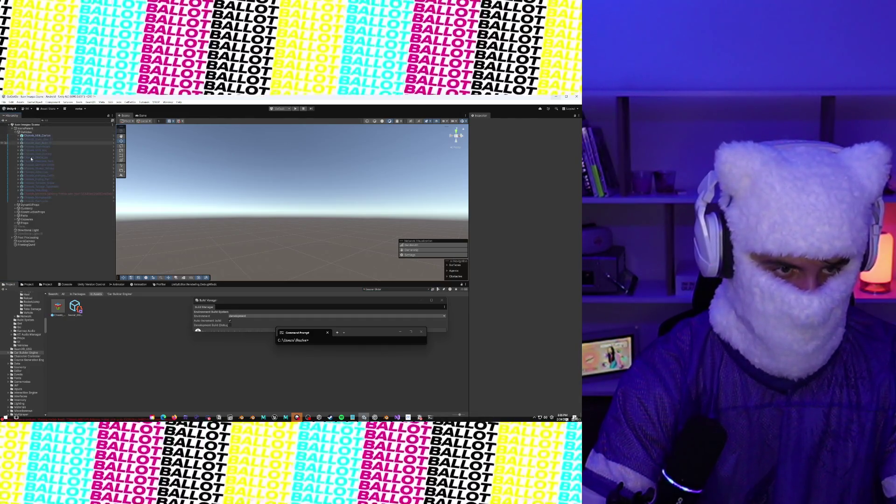
{"action": "left_click", "coordinate": [58, 306]}
{"action": "left_click_drag", "start_coordinate": [59, 307], "coordinate": [70, 135]}
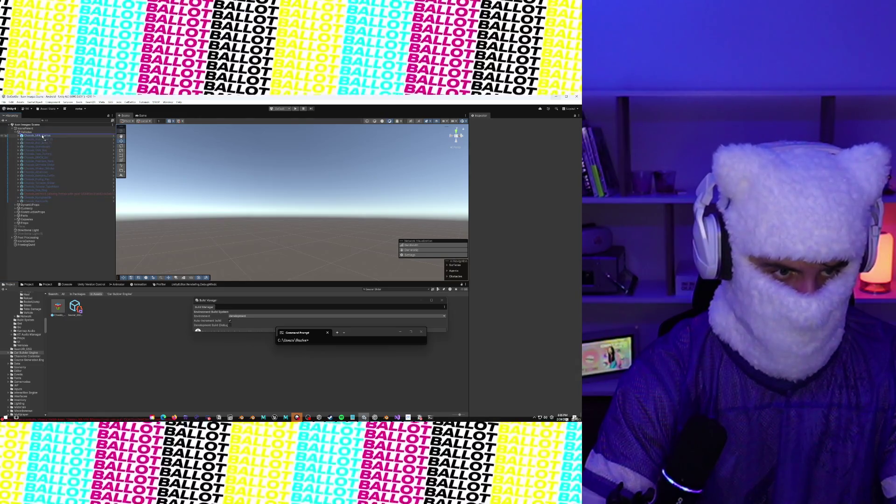
{"action": "double_click", "coordinate": [38, 136]}
{"action": "scroll", "coordinate": [292, 213], "scroll_direction": "down", "scroll_amount": 5}
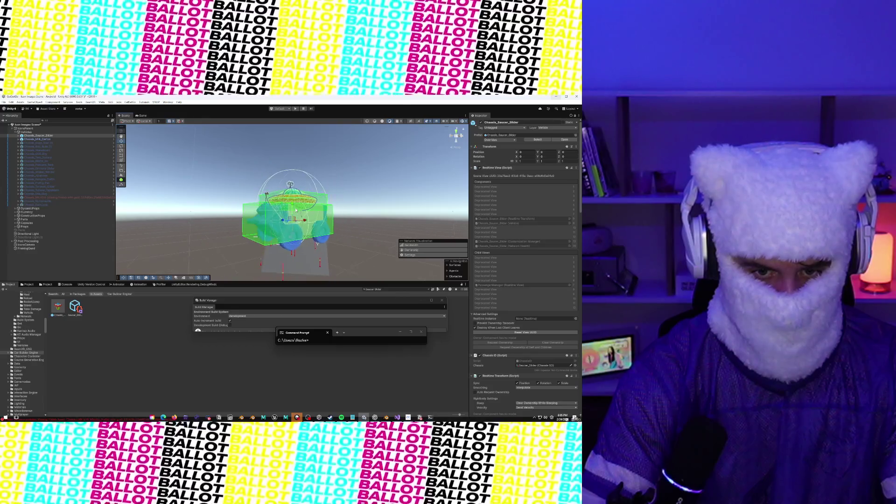
Deactivate Chassis_Milk_Carton so it disappears from the render.
{"action": "left_click", "coordinate": [70, 139]}
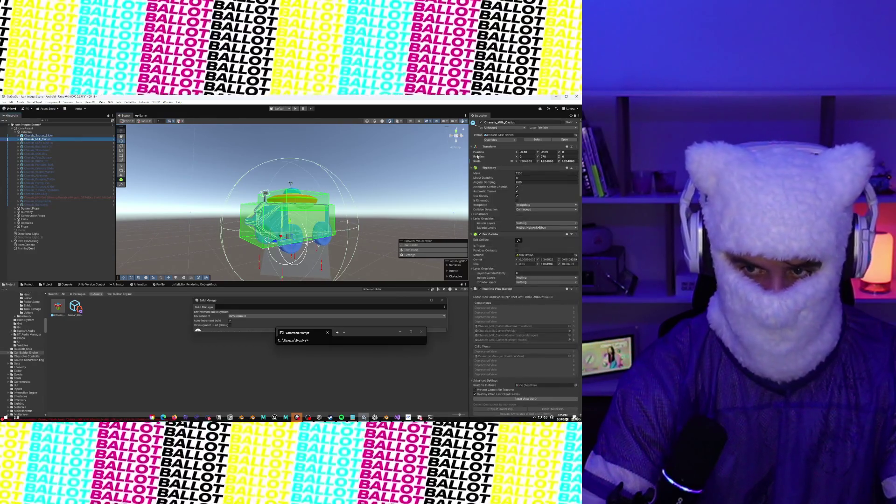
{"action": "left_click", "coordinate": [482, 122]}
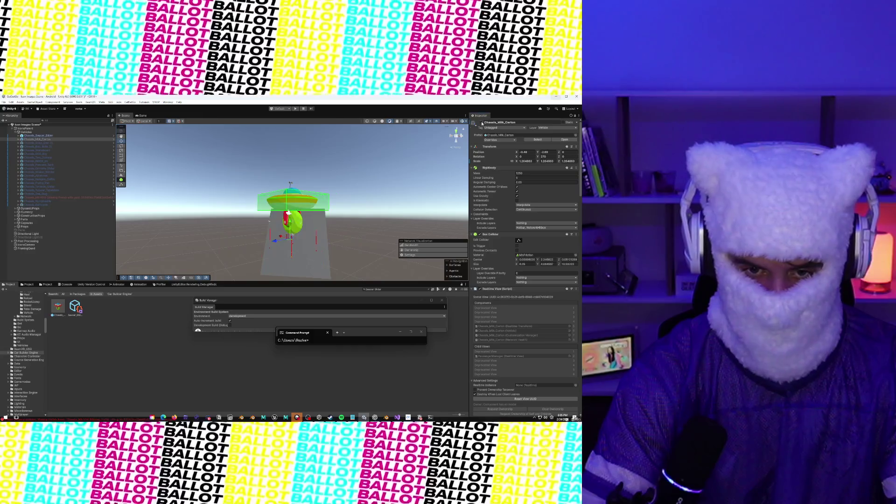
{"action": "left_click", "coordinate": [141, 116]}
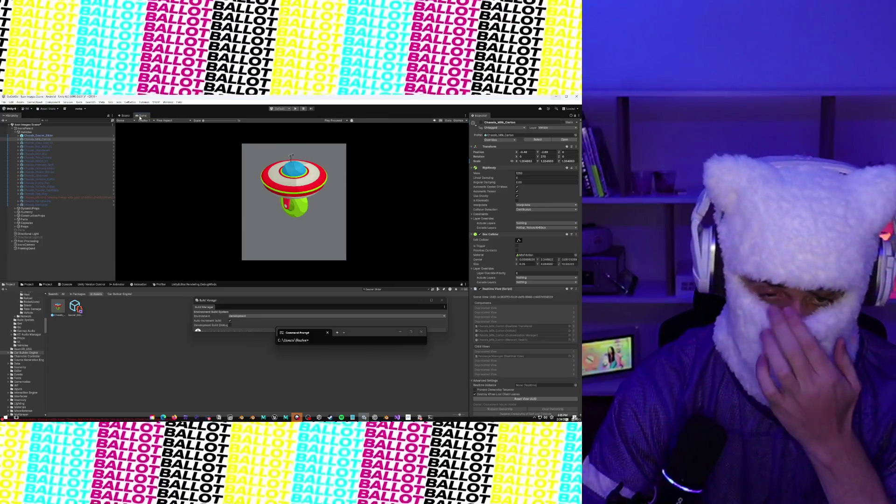
Reselect Chassis_Saucer_Slider and dock the Game view beneath the Scene view.
{"action": "left_click", "coordinate": [47, 135]}
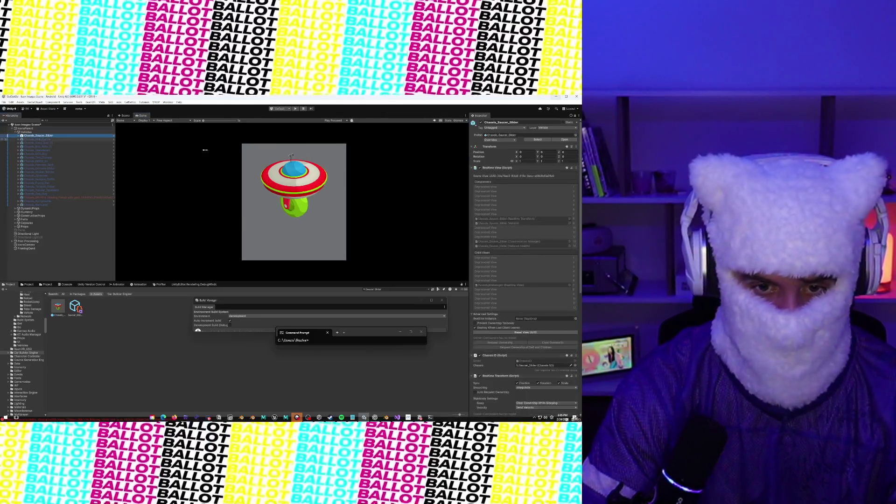
{"action": "left_click", "coordinate": [129, 117]}
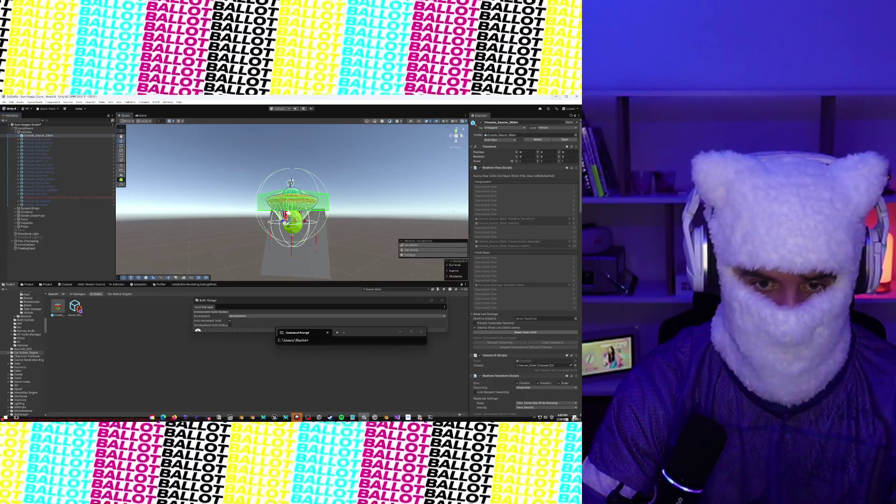
{"action": "left_click", "coordinate": [141, 117]}
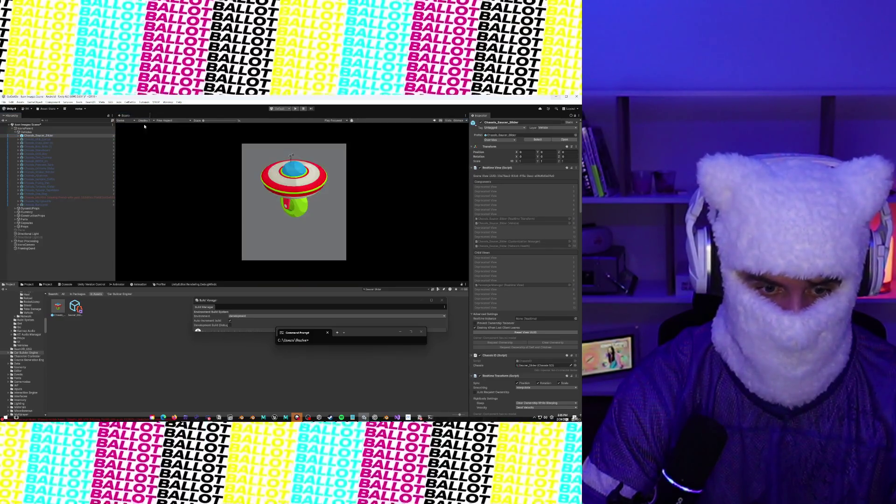
{"action": "left_click_drag", "start_coordinate": [237, 285], "coordinate": [237, 204]}
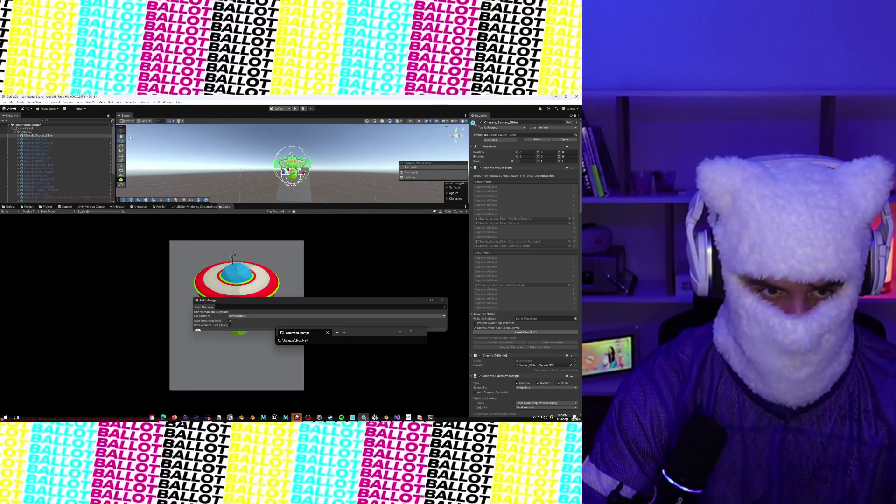
Move the saucer down to Y -1.87 and scale it up to roughly 1.58.
{"action": "left_click_drag", "start_coordinate": [292, 157], "coordinate": [293, 162]}
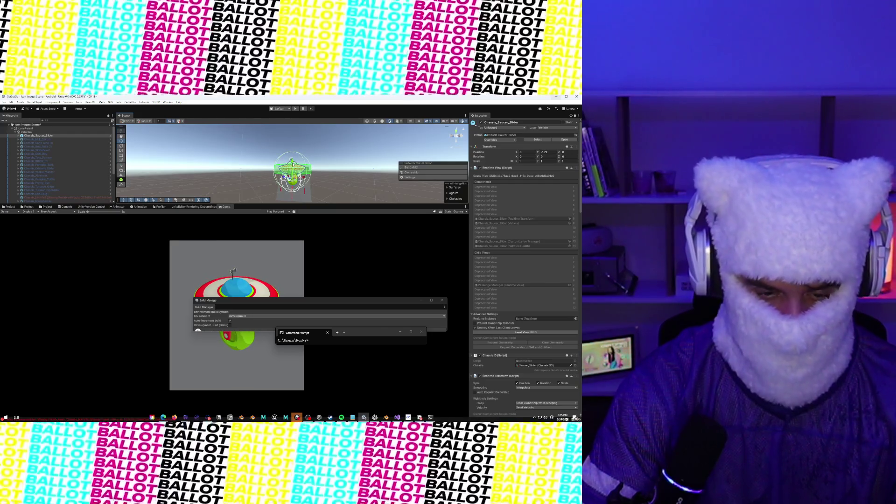
{"action": "left_click_drag", "start_coordinate": [294, 302], "coordinate": [466, 274]}
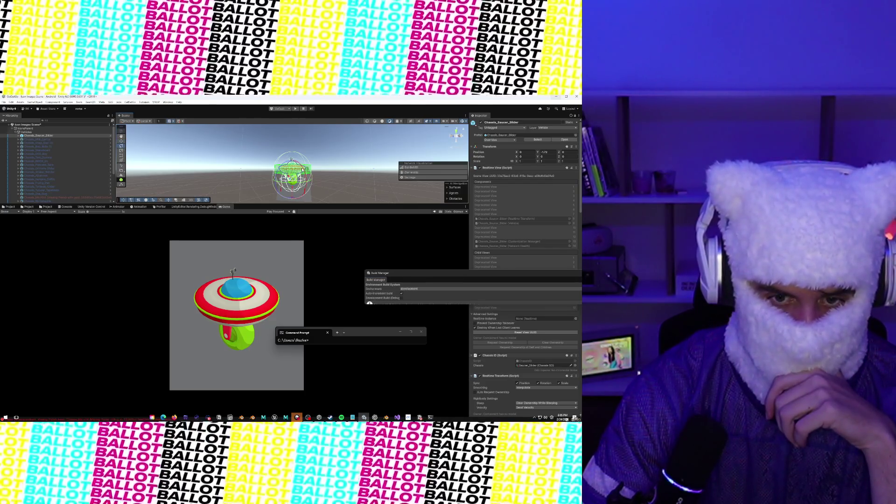
{"action": "mouse_move", "coordinate": [302, 169]}
{"action": "left_mouse_down"}
{"action": "mouse_move", "coordinate": [291, 166]}
{"action": "mouse_move", "coordinate": [303, 173]}
{"action": "mouse_move", "coordinate": [289, 177]}
{"action": "left_mouse_up"}
{"action": "key", "text": "ctrl+z"}
{"action": "key", "text": "ctrl+z"}
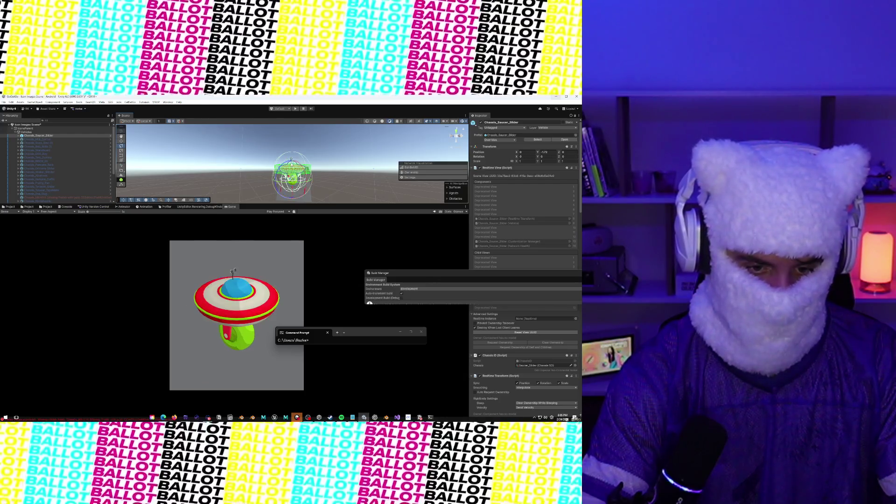
{"action": "left_click", "coordinate": [122, 151]}
{"action": "mouse_move", "coordinate": [291, 176]}
{"action": "left_mouse_down"}
{"action": "mouse_move", "coordinate": [306, 181]}
{"action": "mouse_move", "coordinate": [295, 167]}
{"action": "left_mouse_up"}
{"action": "key", "text": "w"}
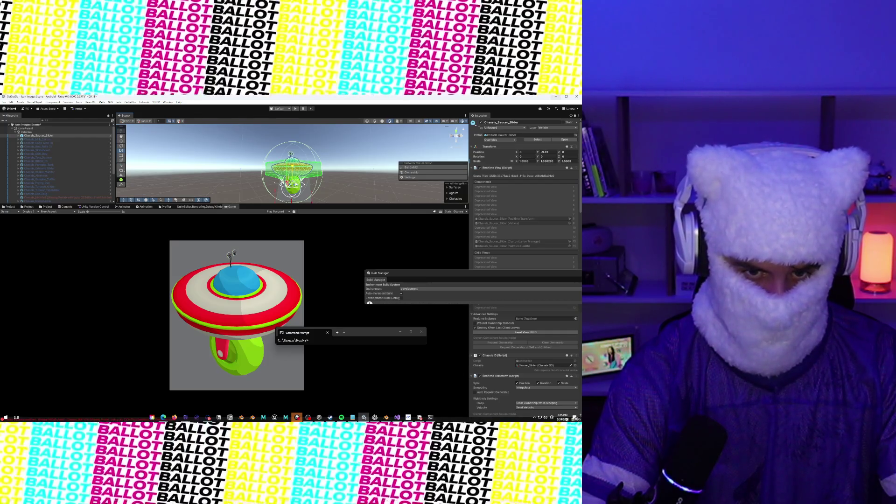
{"action": "left_click_drag", "start_coordinate": [295, 184], "coordinate": [293, 185]}
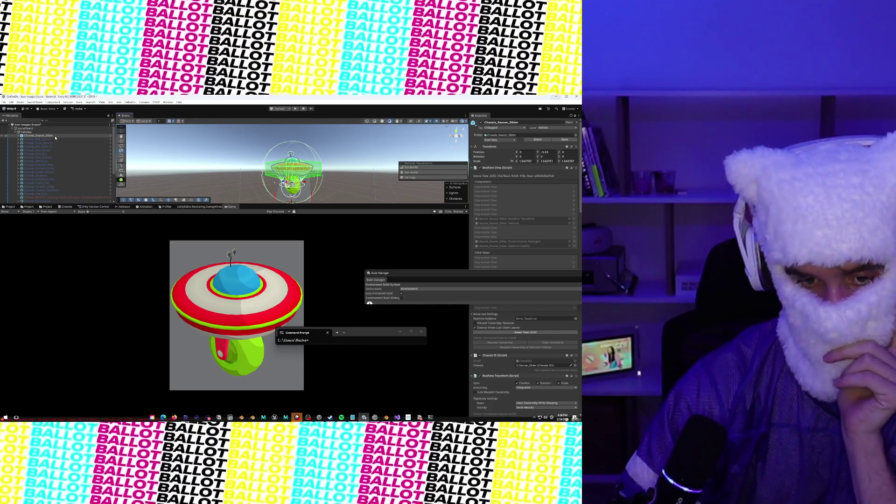
Check Chassis_Milk_Carton's Y rotation, then set the saucer's Rotation Y to 270.
{"action": "left_click", "coordinate": [56, 139]}
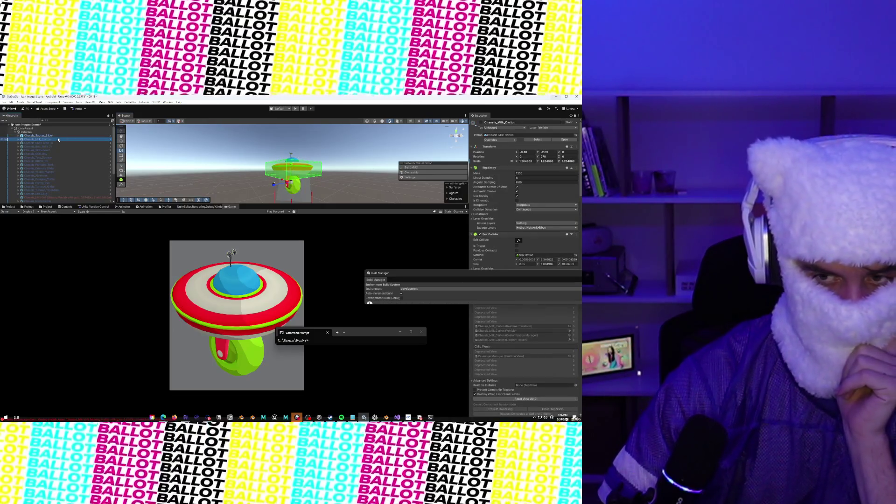
{"action": "left_click", "coordinate": [482, 123]}
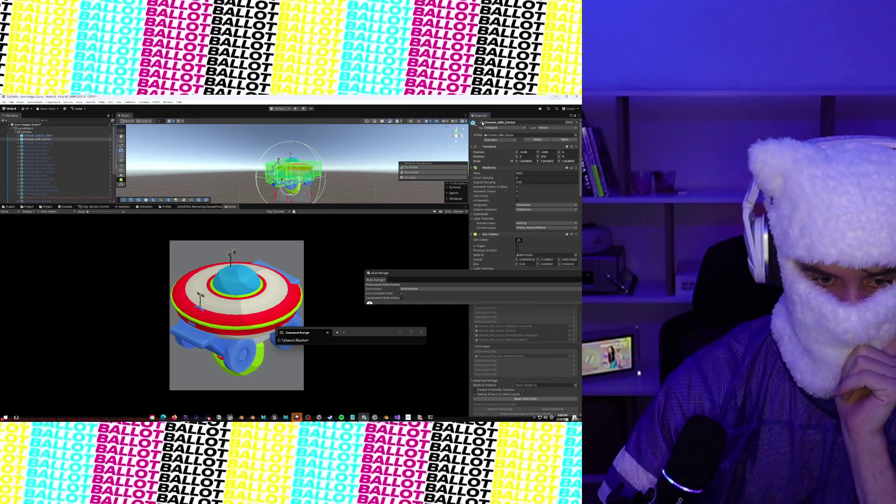
{"action": "left_click", "coordinate": [482, 123]}
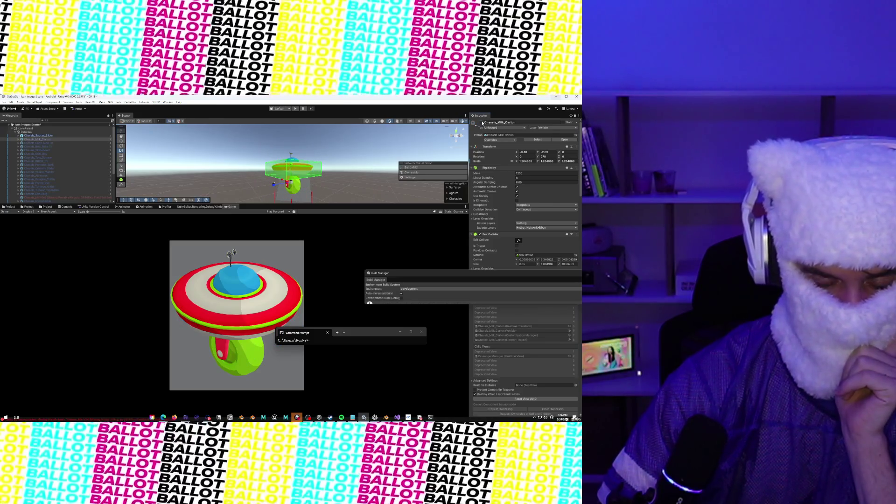
{"action": "left_click", "coordinate": [538, 158]}
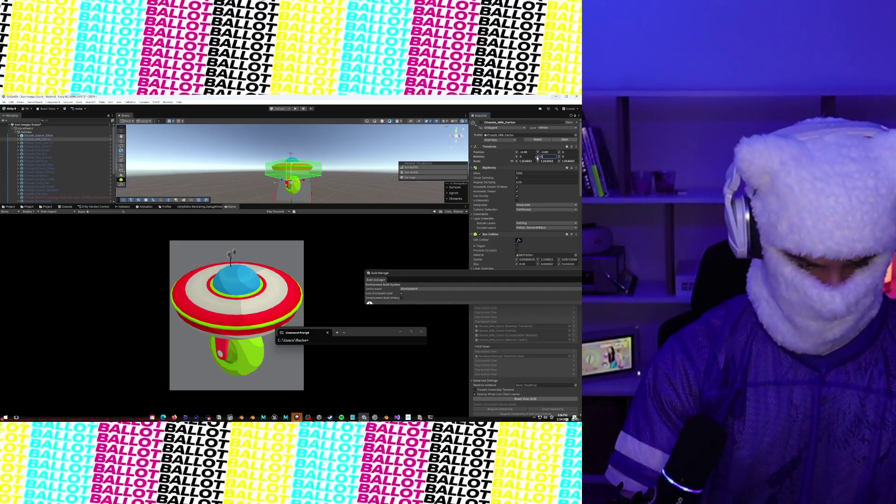
{"action": "left_click", "coordinate": [56, 136]}
{"action": "left_click", "coordinate": [544, 157]}
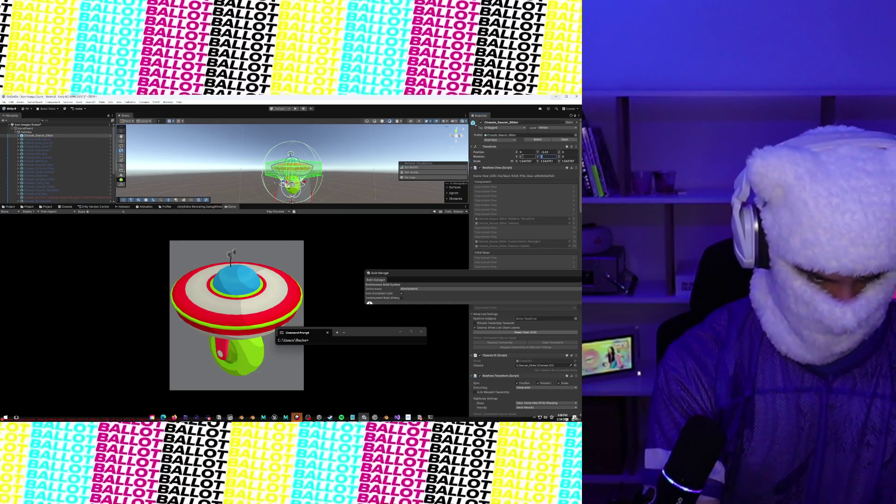
{"action": "type", "text": "270"}
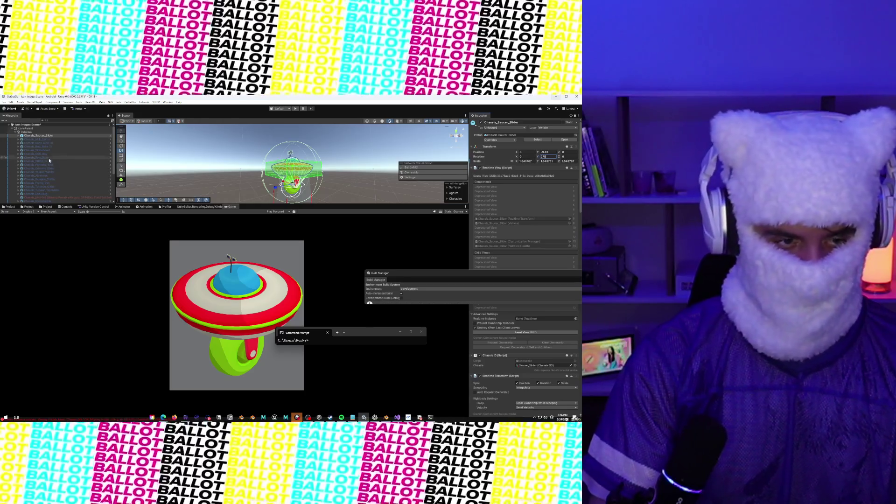
{"action": "left_click", "coordinate": [49, 136]}
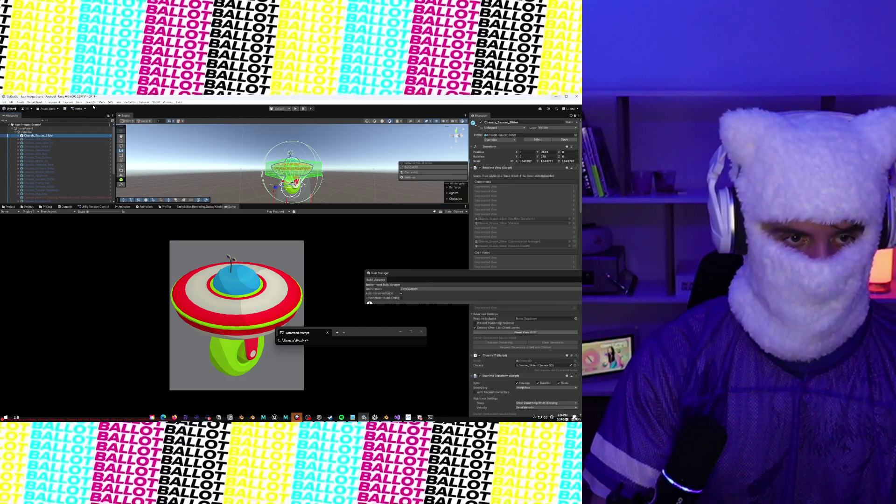
Open Tools > Scene Icon Capture after browsing the Tools and Window menus.
{"action": "left_click", "coordinate": [79, 102]}
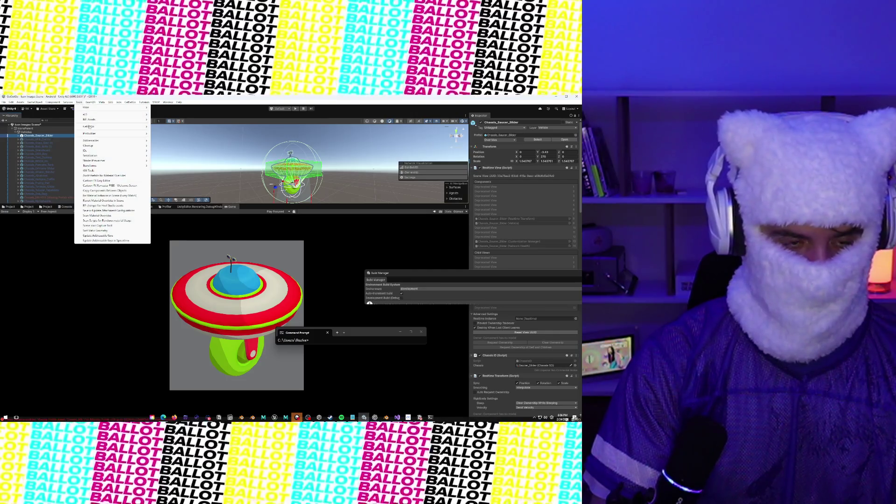
{"action": "mouse_move", "coordinate": [97, 127]}
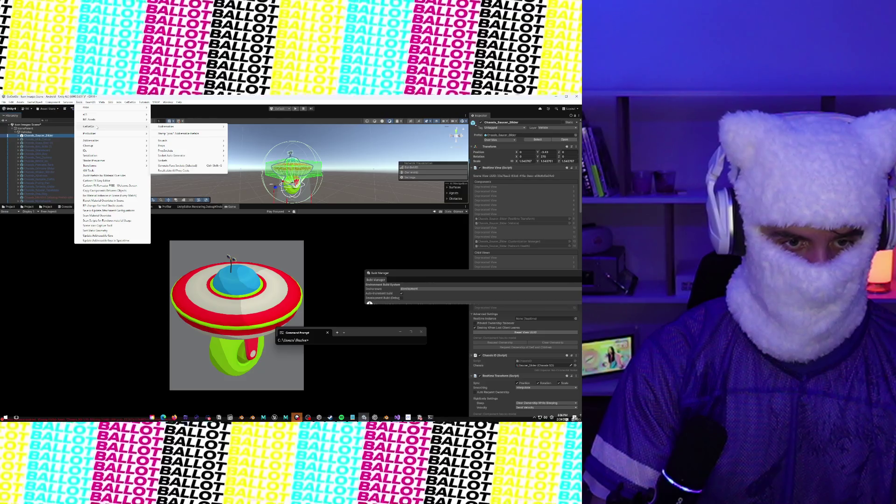
{"action": "mouse_move", "coordinate": [97, 146]}
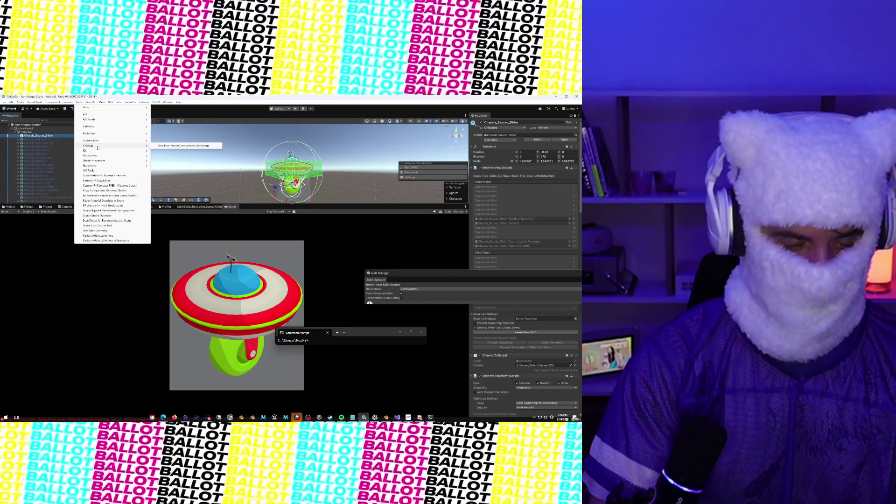
{"action": "mouse_move", "coordinate": [169, 103]}
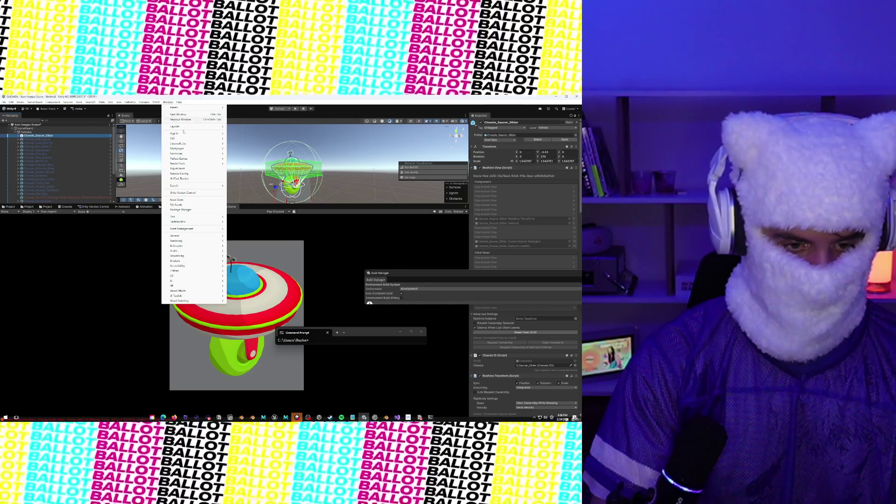
{"action": "mouse_move", "coordinate": [212, 235]}
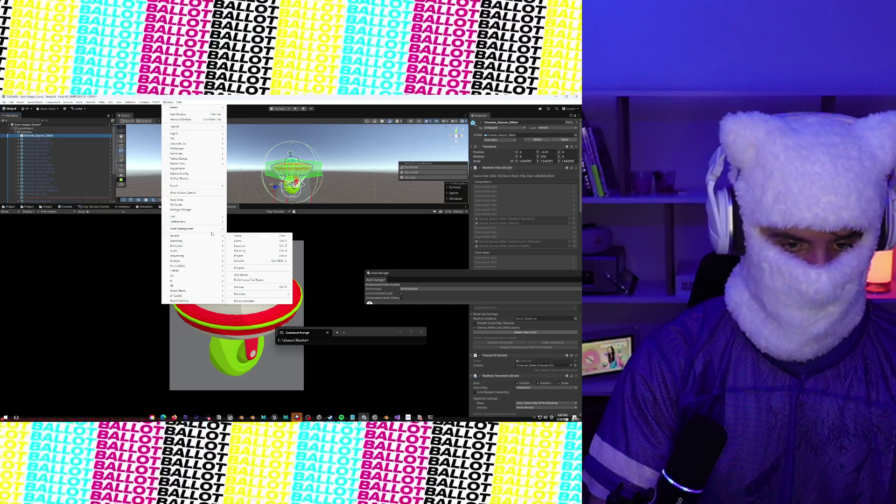
{"action": "mouse_move", "coordinate": [90, 102]}
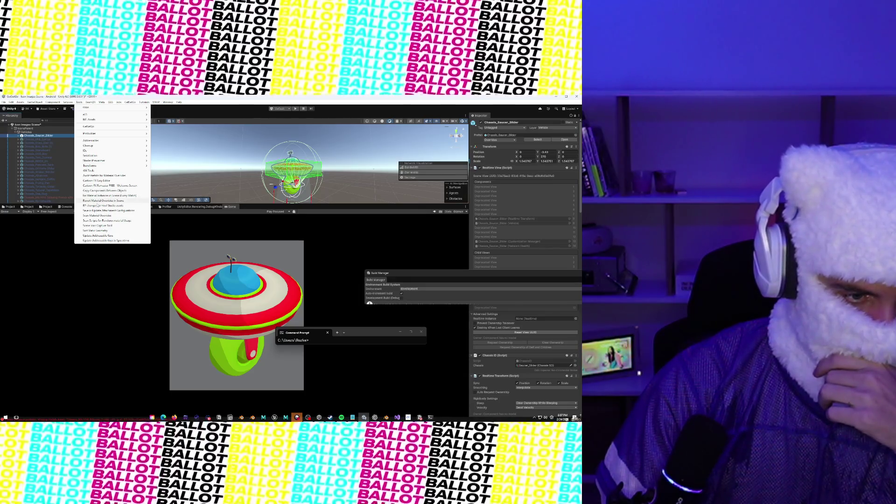
{"action": "left_click", "coordinate": [99, 226]}
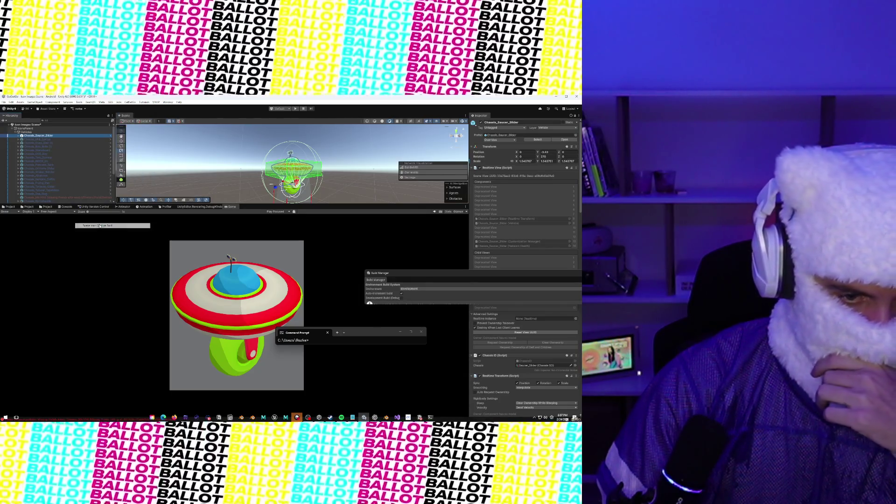
Set Icon Camera to iconsCamera and Parent Container to IconsParent.
{"action": "left_click_drag", "start_coordinate": [322, 256], "coordinate": [258, 173]}
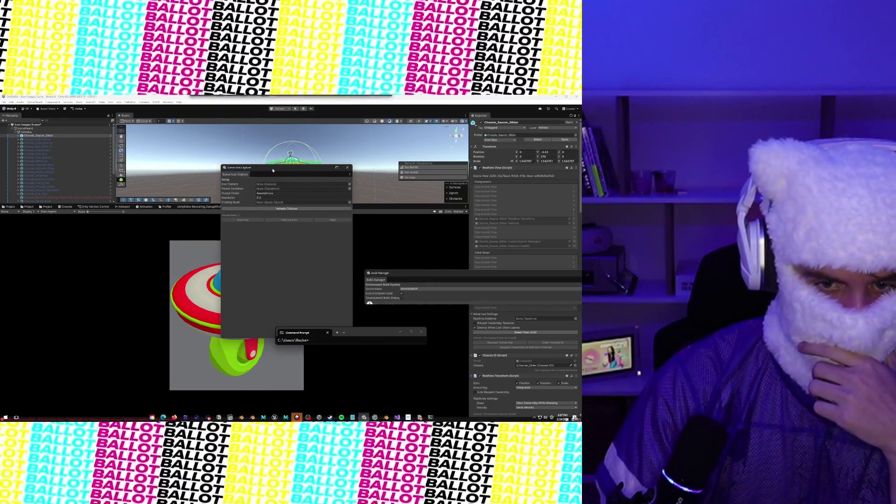
{"action": "left_click", "coordinate": [349, 185]}
{"action": "left_click", "coordinate": [389, 200]}
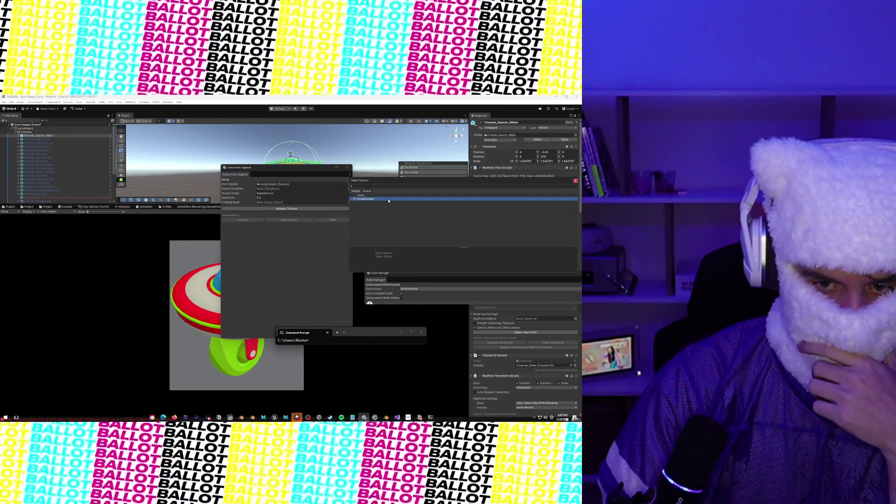
{"action": "double_click", "coordinate": [380, 199]}
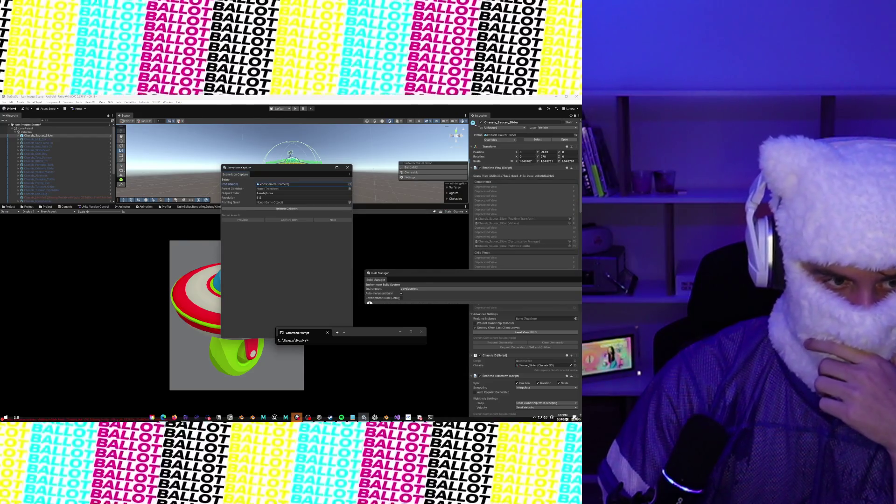
{"action": "left_click_drag", "start_coordinate": [32, 127], "coordinate": [276, 189]}
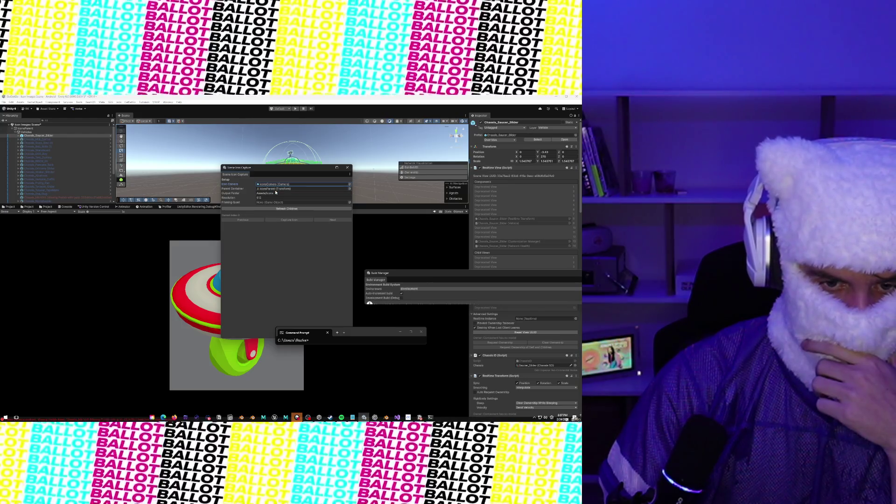
Assign FramingQuad from the Hierarchy as the Framing Quad.
{"action": "left_click", "coordinate": [350, 202]}
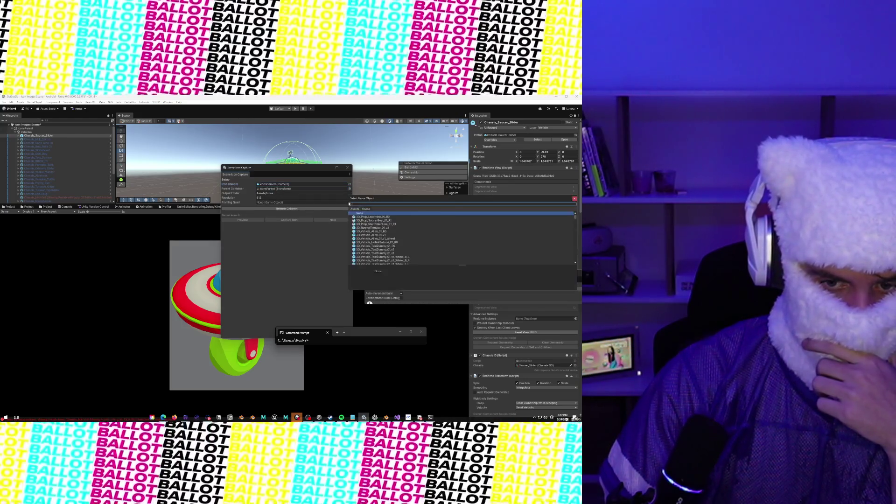
{"action": "left_click", "coordinate": [575, 199]}
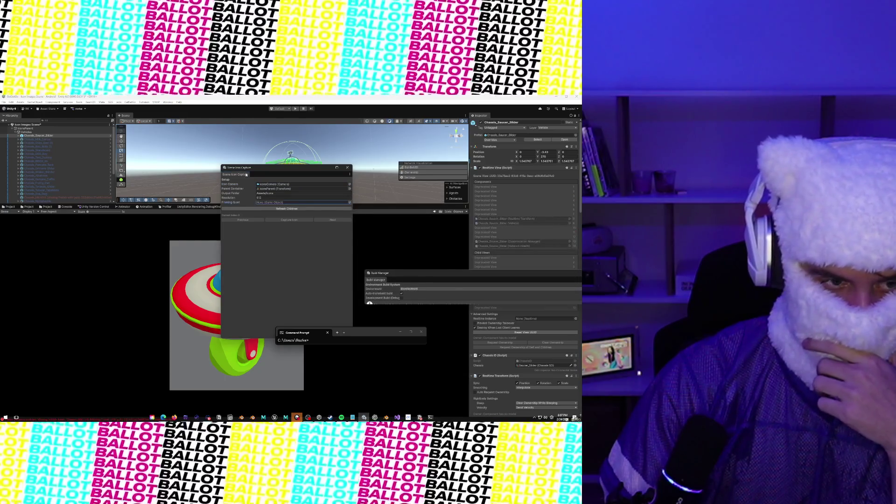
{"action": "scroll", "coordinate": [27, 145], "scroll_direction": "down", "scroll_amount": 5}
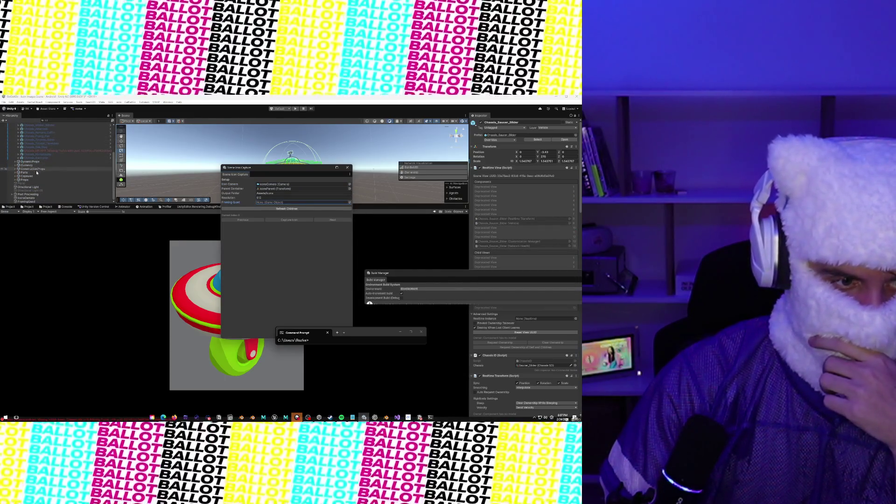
{"action": "left_click", "coordinate": [42, 201]}
{"action": "left_click_drag", "start_coordinate": [42, 202], "coordinate": [298, 204]}
{"action": "scroll", "coordinate": [82, 166], "scroll_direction": "up", "scroll_amount": 5}
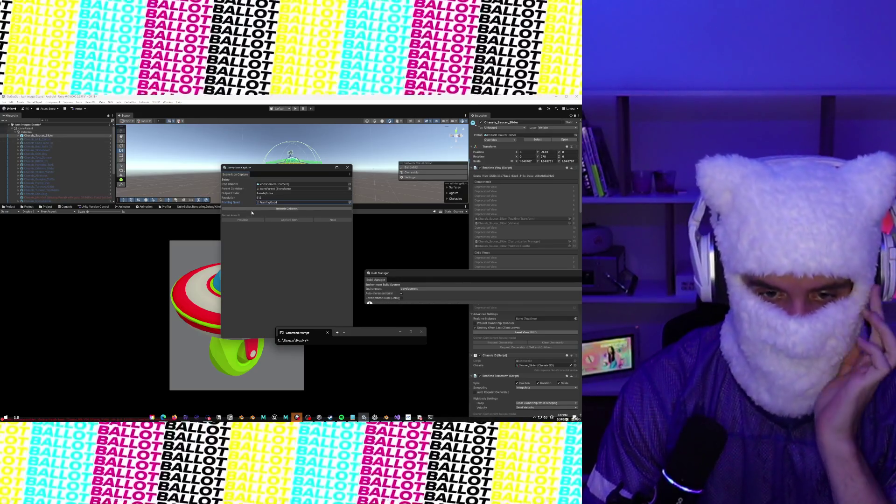
Load the chassis models, capture the saucer icon, and close Scene Icon Capture.
{"action": "left_click", "coordinate": [252, 210]}
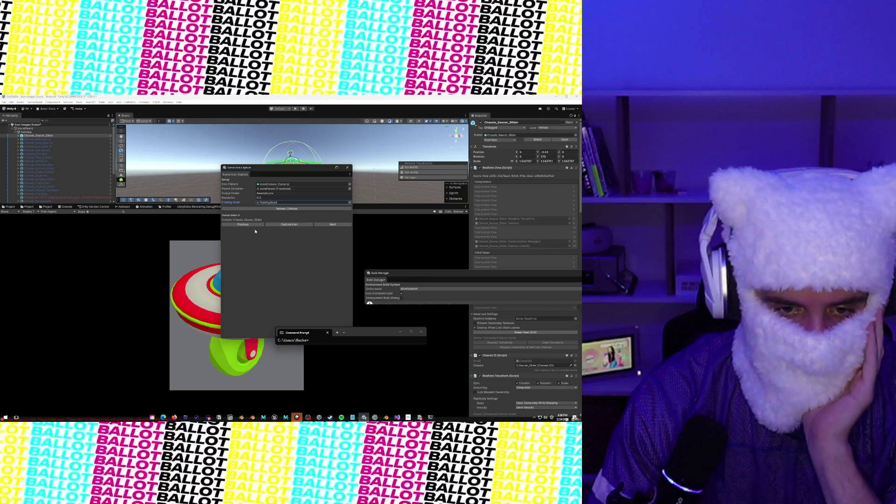
{"action": "left_click_drag", "start_coordinate": [271, 171], "coordinate": [363, 173]}
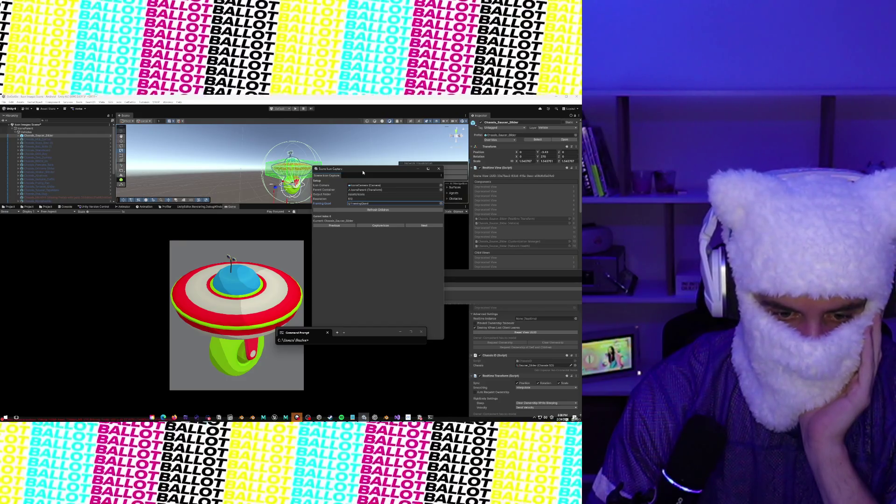
{"action": "left_click", "coordinate": [382, 226]}
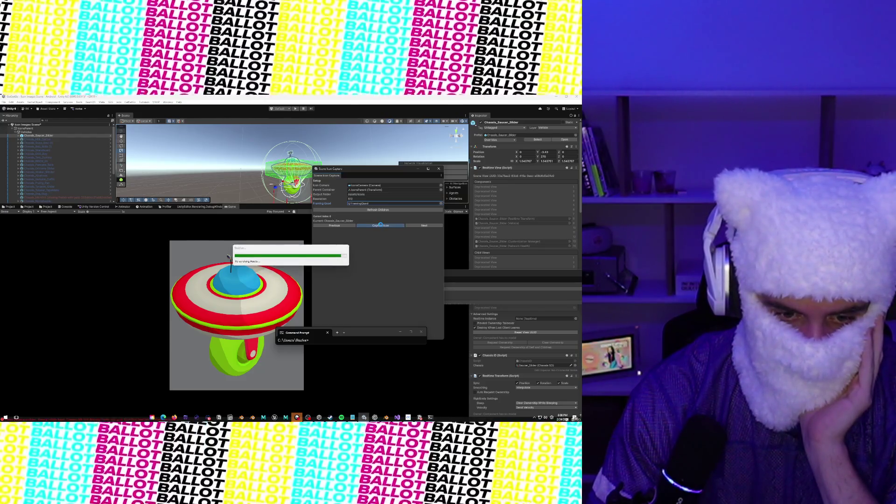
{"action": "left_click", "coordinate": [439, 168]}
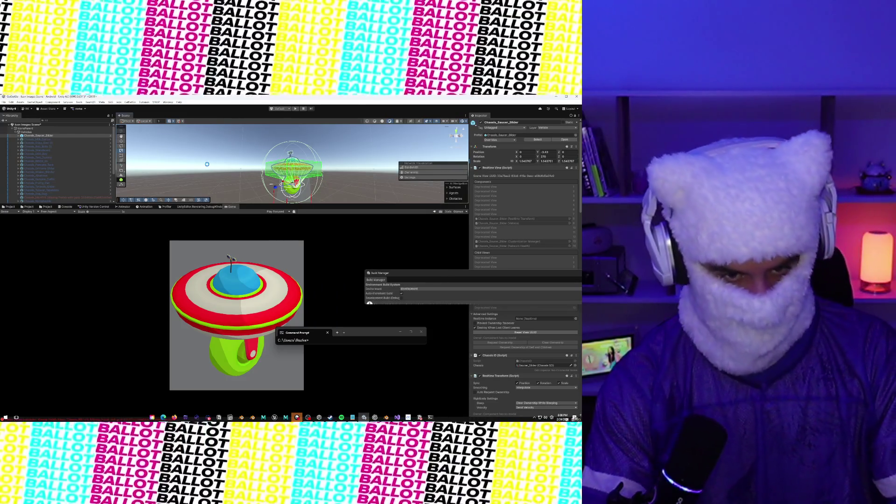
Dock Game beside Scene and make the saucer icon texture Addressable in Local_Core.
{"action": "mouse_move", "coordinate": [232, 206]}
{"action": "left_mouse_down"}
{"action": "mouse_move", "coordinate": [196, 140]}
{"action": "mouse_move", "coordinate": [161, 117]}
{"action": "left_mouse_up"}
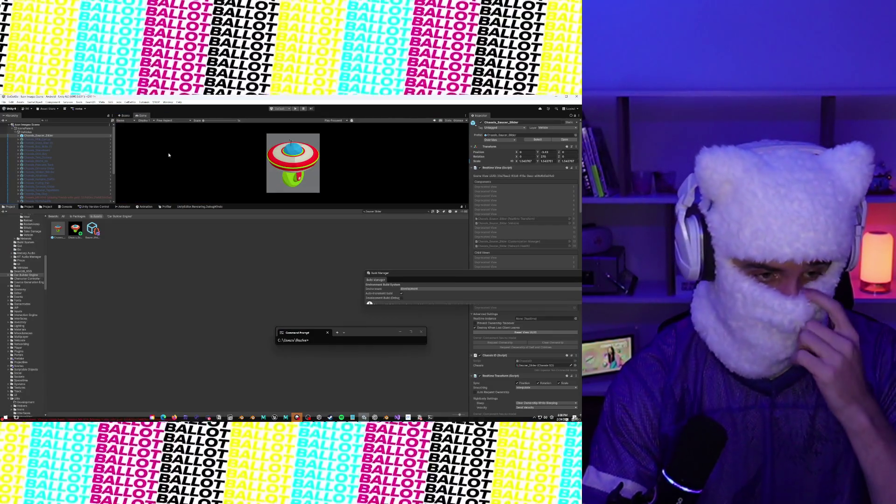
{"action": "left_click", "coordinate": [74, 231]}
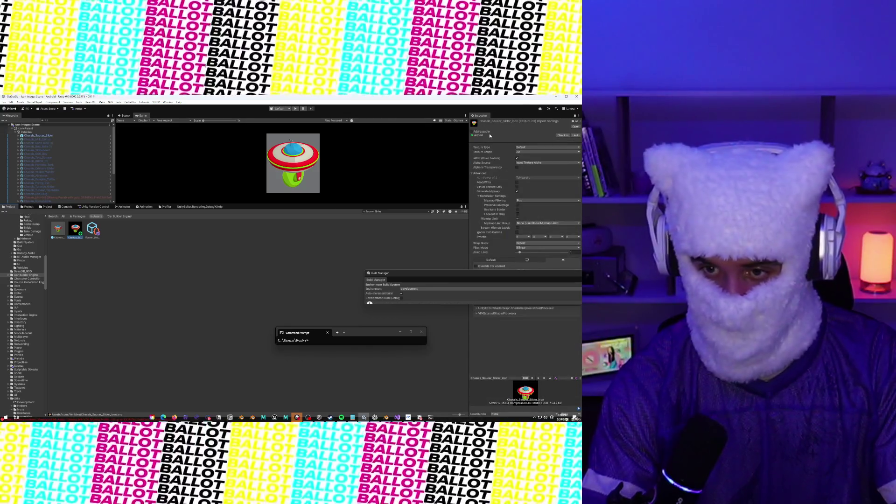
{"action": "left_click", "coordinate": [472, 131]}
{"action": "left_click", "coordinate": [577, 137]}
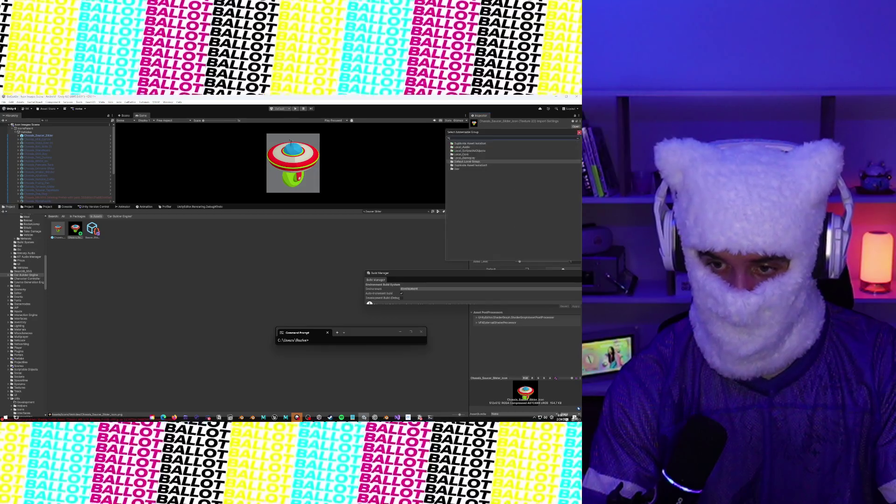
{"action": "left_click", "coordinate": [523, 154]}
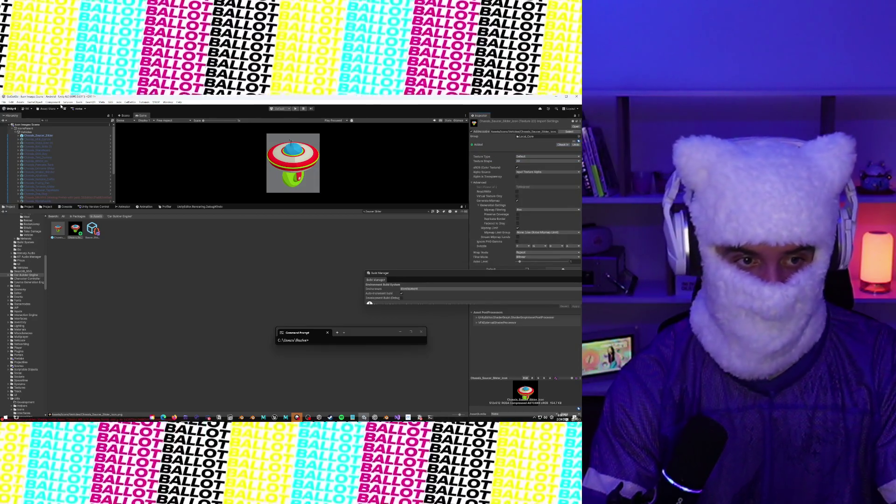
Run a custom Tools menu command and bring up the Texture Type choices.
{"action": "left_click", "coordinate": [78, 102]}
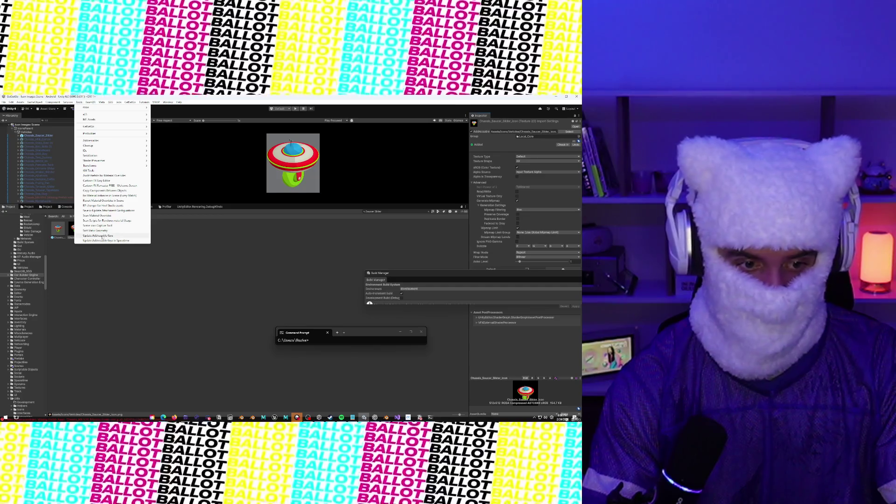
{"action": "left_click", "coordinate": [131, 236]}
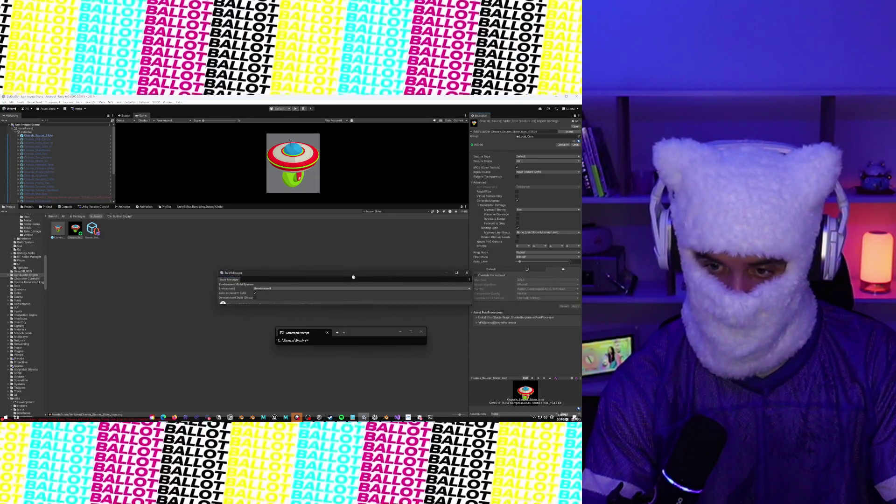
{"action": "left_click", "coordinate": [524, 158]}
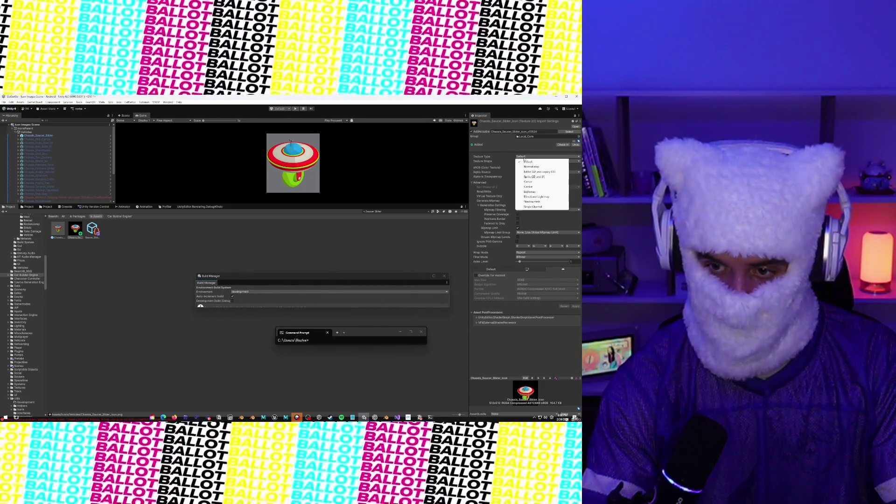
Set the icon's Texture Type to Sprite (2D and UI), Sprite Mode Single, and apply.
{"action": "left_click", "coordinate": [534, 177]}
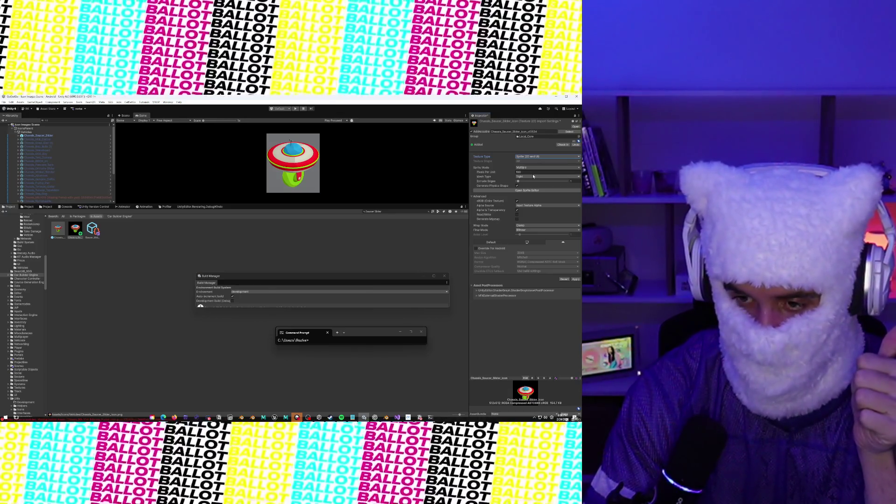
{"action": "left_click", "coordinate": [530, 169]}
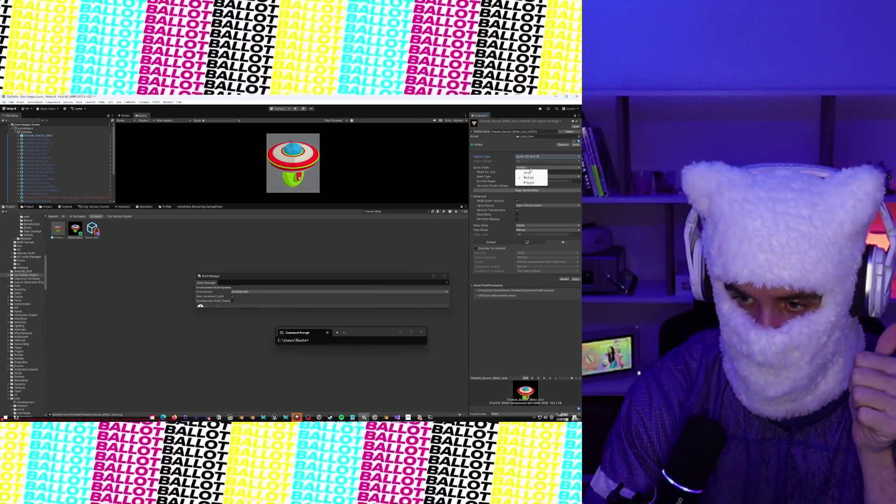
{"action": "left_click", "coordinate": [489, 167]}
{"action": "left_click", "coordinate": [531, 169]}
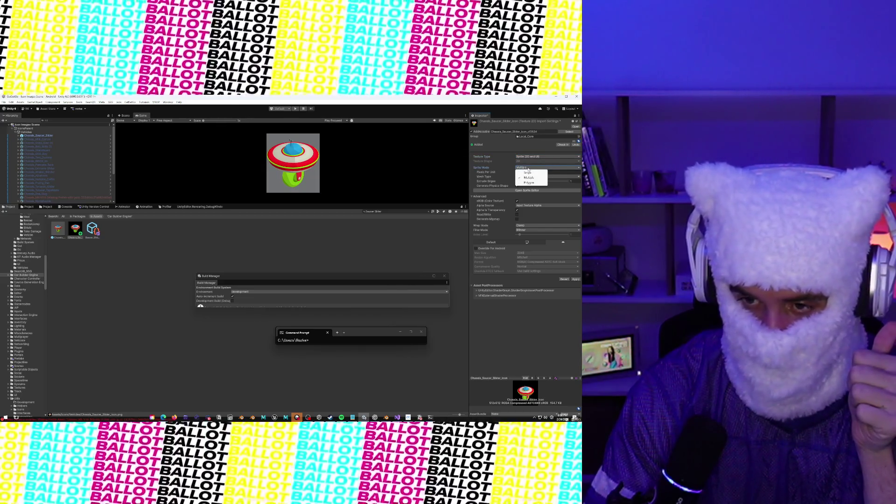
{"action": "left_click", "coordinate": [500, 169]}
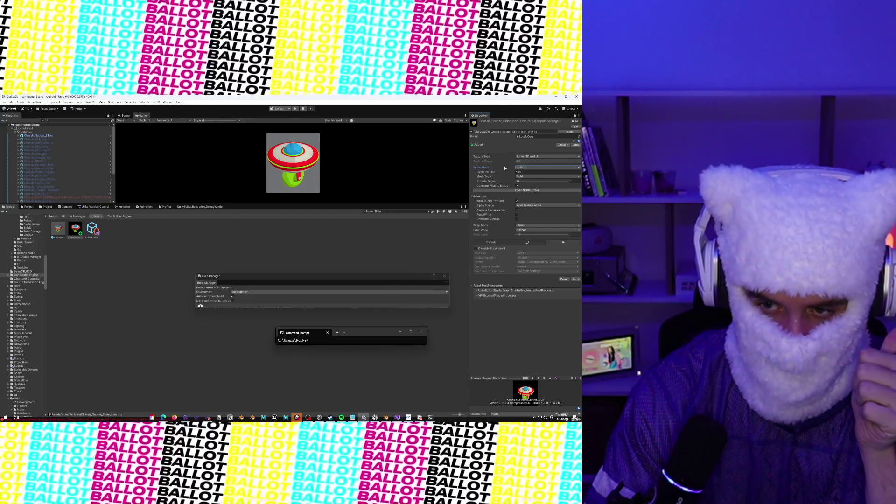
{"action": "left_click", "coordinate": [519, 168]}
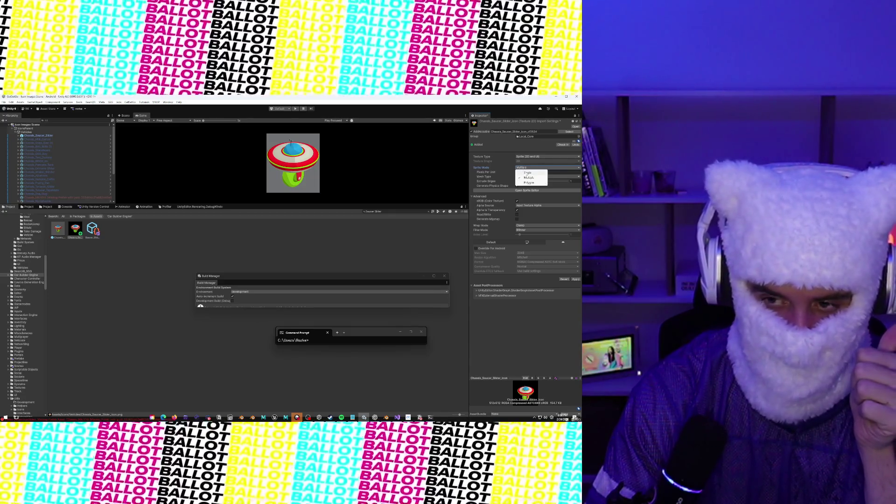
{"action": "left_click", "coordinate": [527, 173]}
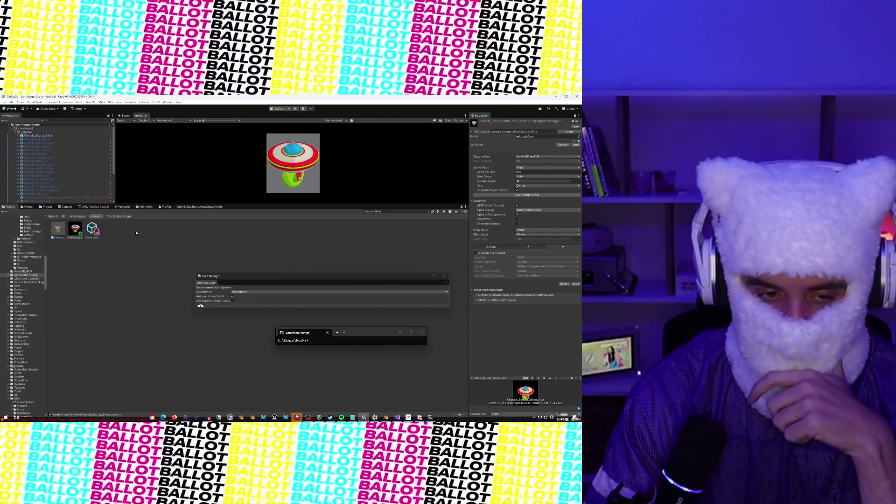
{"action": "left_click", "coordinate": [118, 237]}
{"action": "left_click", "coordinate": [289, 270]}
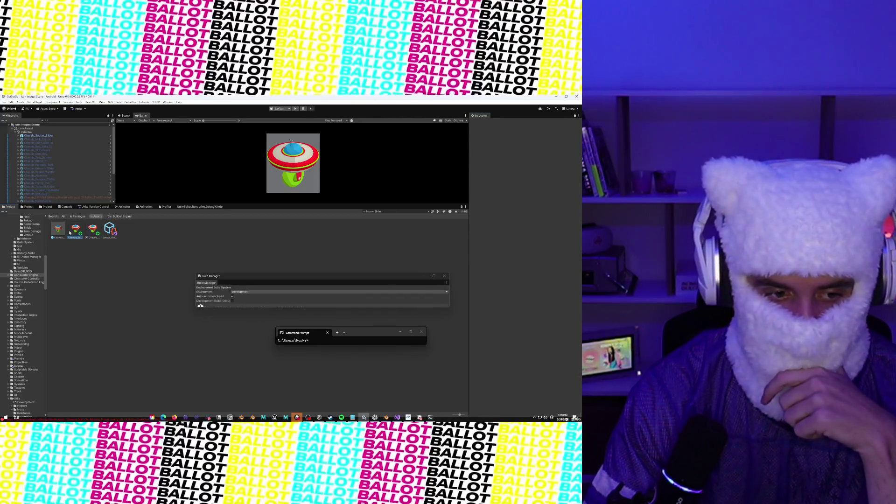
Assign the new saucer icon sprite to the Saucer_Slider chassis data's Icon Sprite field.
{"action": "left_click", "coordinate": [88, 232]}
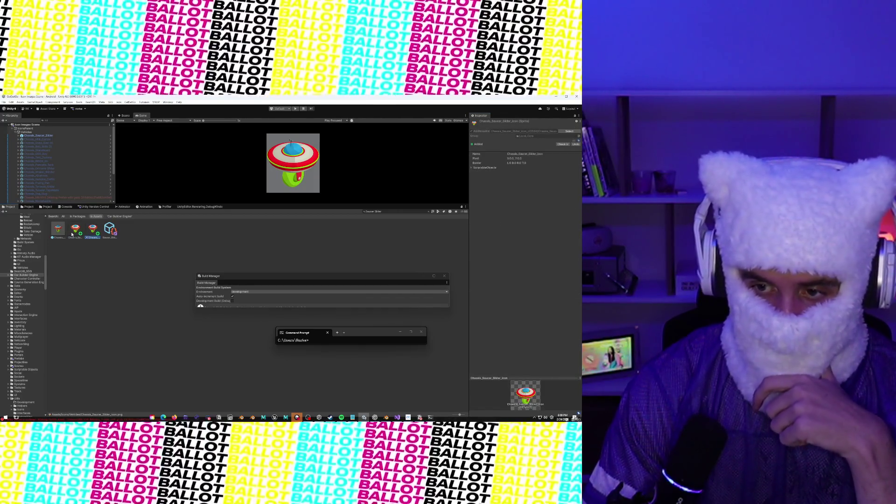
{"action": "left_click", "coordinate": [73, 234]}
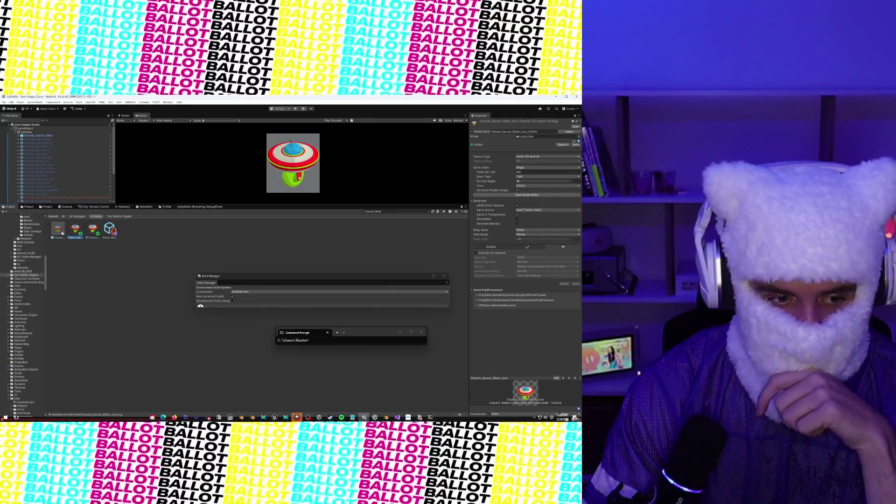
{"action": "left_click", "coordinate": [60, 231]}
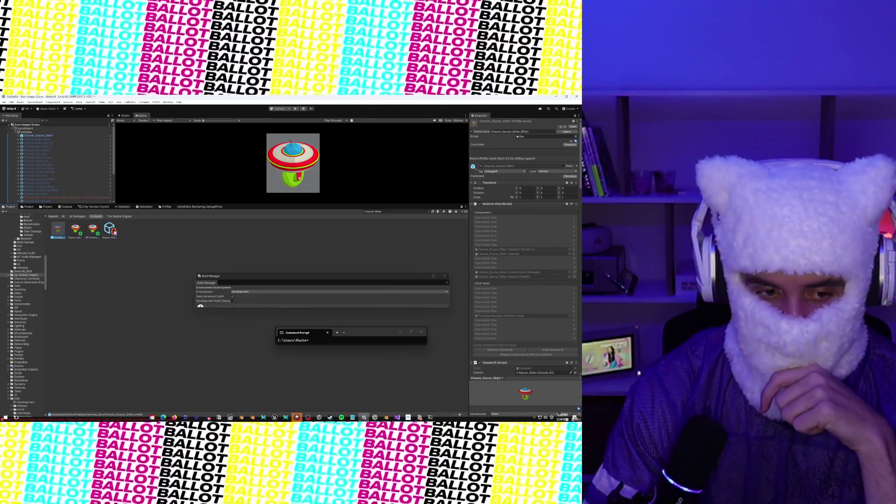
{"action": "left_click", "coordinate": [112, 230]}
{"action": "left_click_drag", "start_coordinate": [457, 222], "coordinate": [537, 182]}
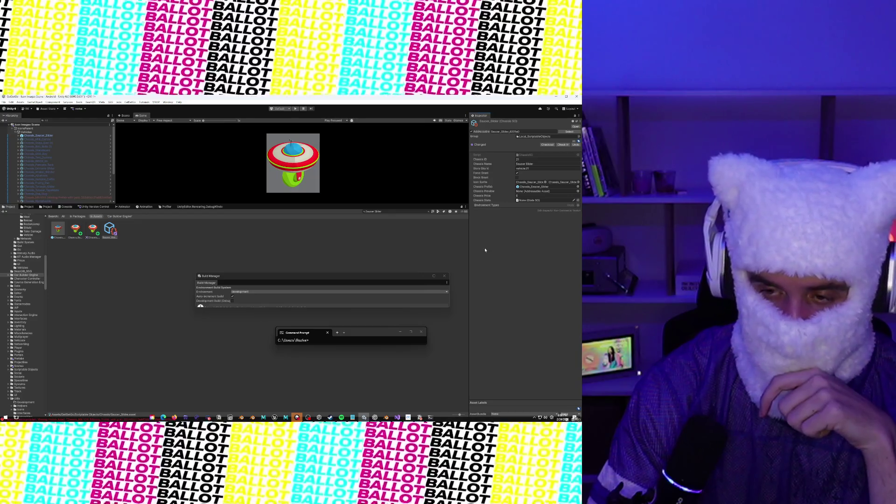
{"action": "left_click", "coordinate": [64, 235]}
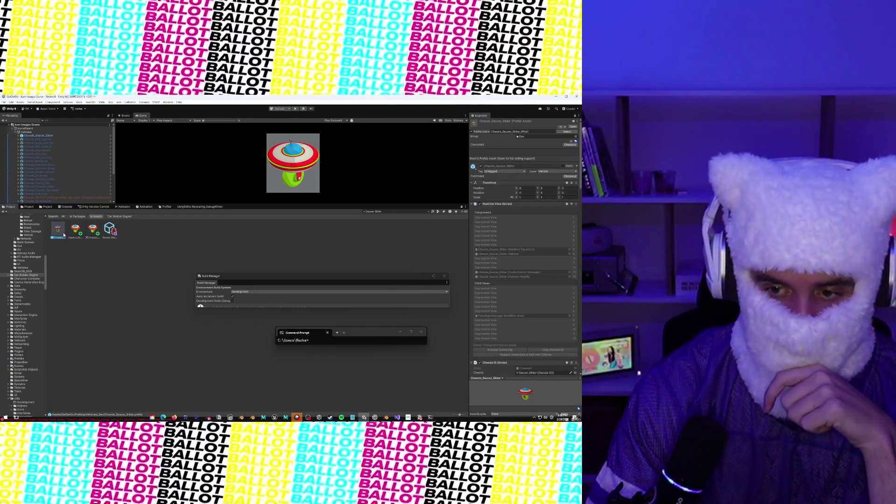
{"action": "scroll", "coordinate": [59, 165], "scroll_direction": "down", "scroll_amount": 5}
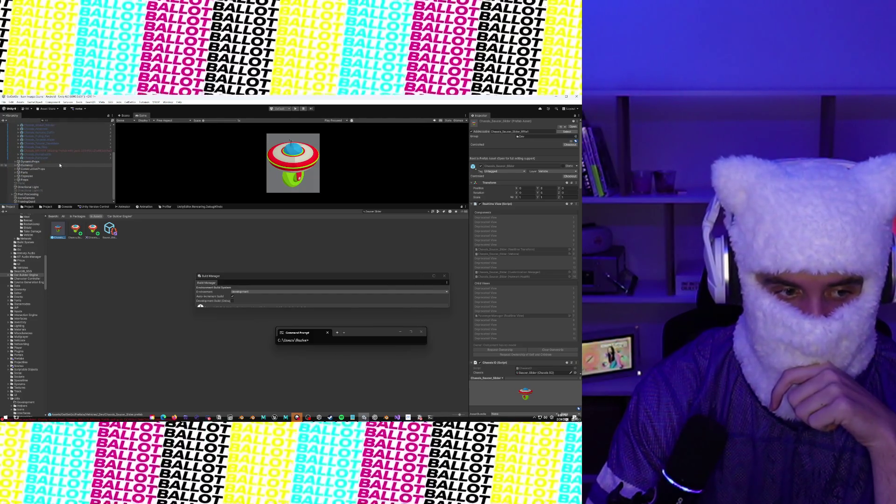
Search assets for 'Chassis Prefab Set' and open the second Chassis Prefab Setup Scene result.
{"action": "left_click", "coordinate": [28, 207]}
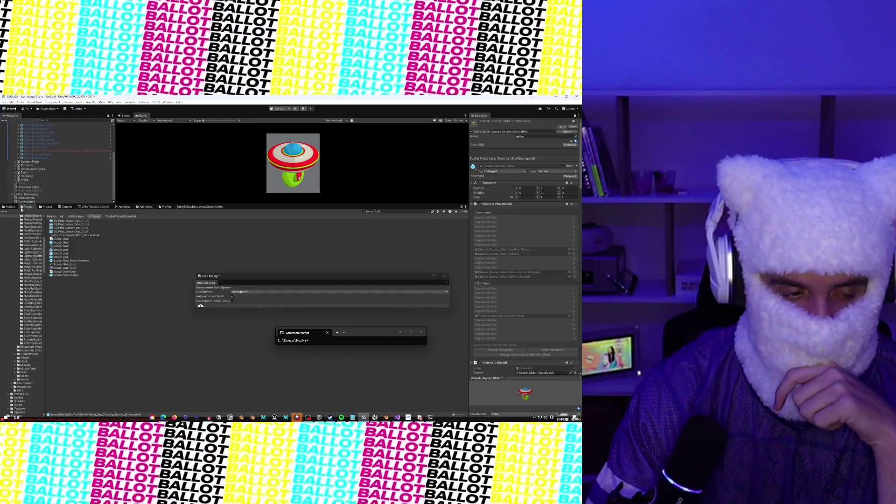
{"action": "left_click", "coordinate": [397, 212]}
{"action": "type", "text": "Chas"}
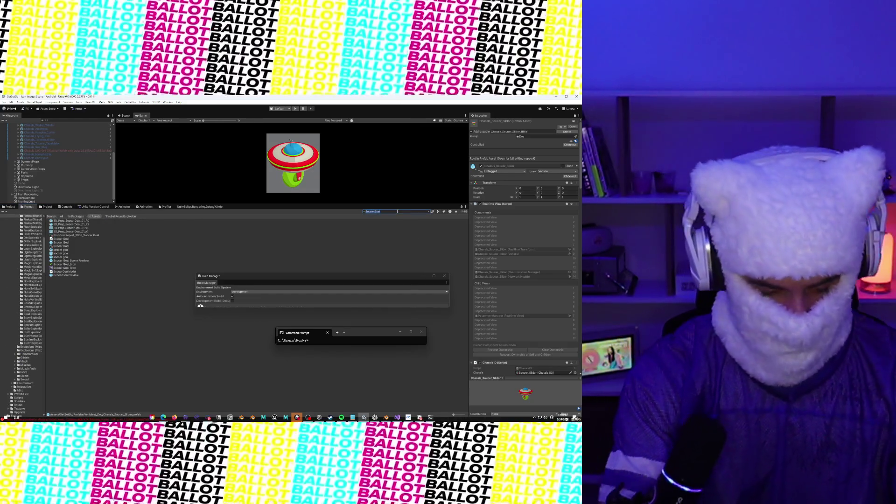
{"action": "type", "text": "sis Prefab Set"}
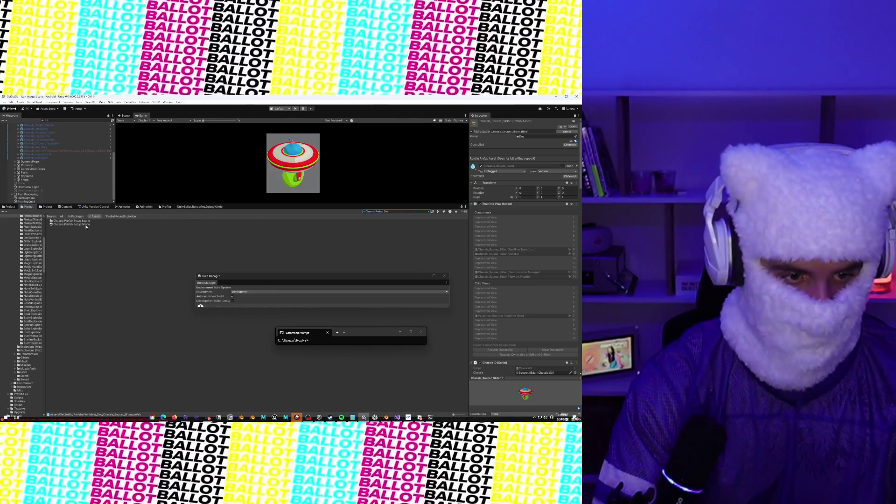
{"action": "left_click", "coordinate": [86, 224]}
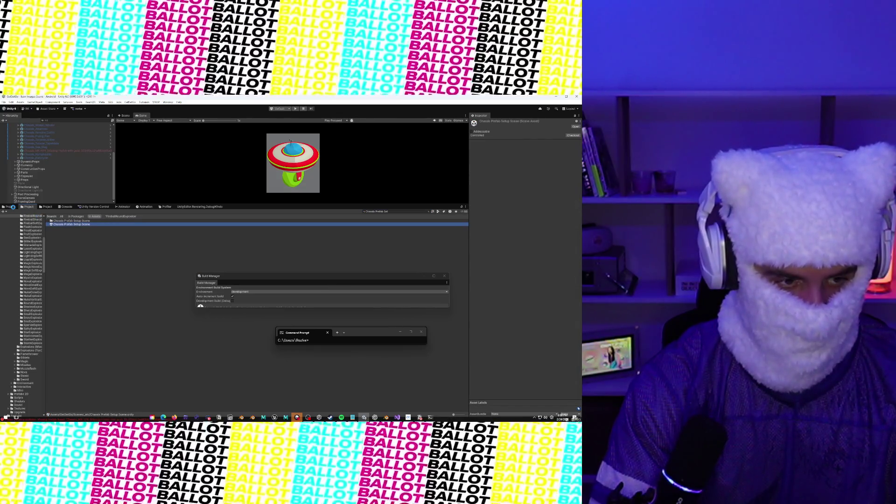
{"action": "key", "text": "Return"}
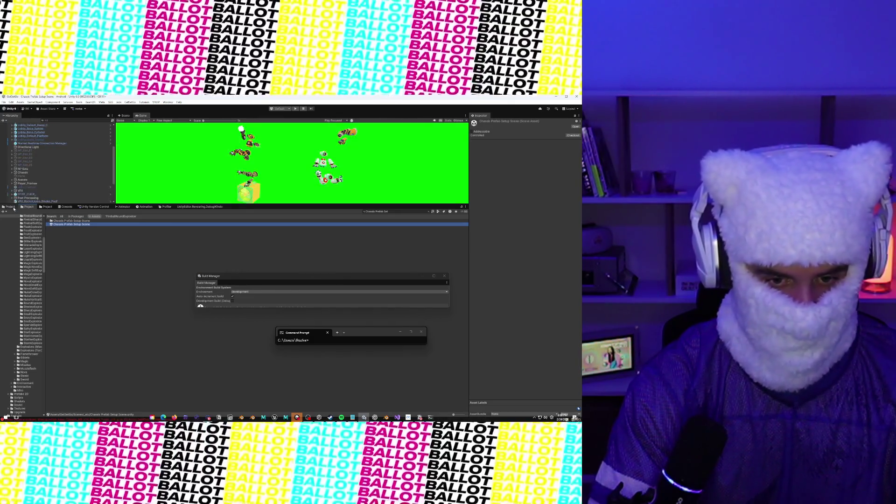
{"action": "left_click", "coordinate": [14, 209]}
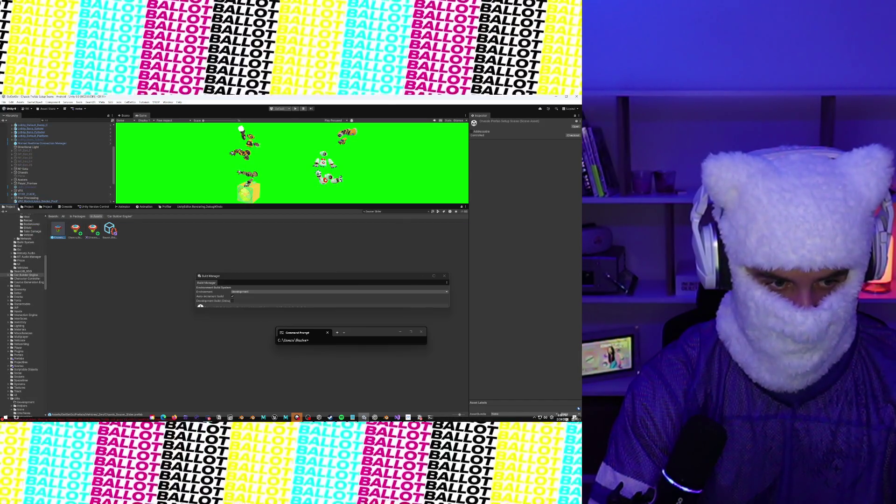
{"action": "left_click", "coordinate": [29, 208]}
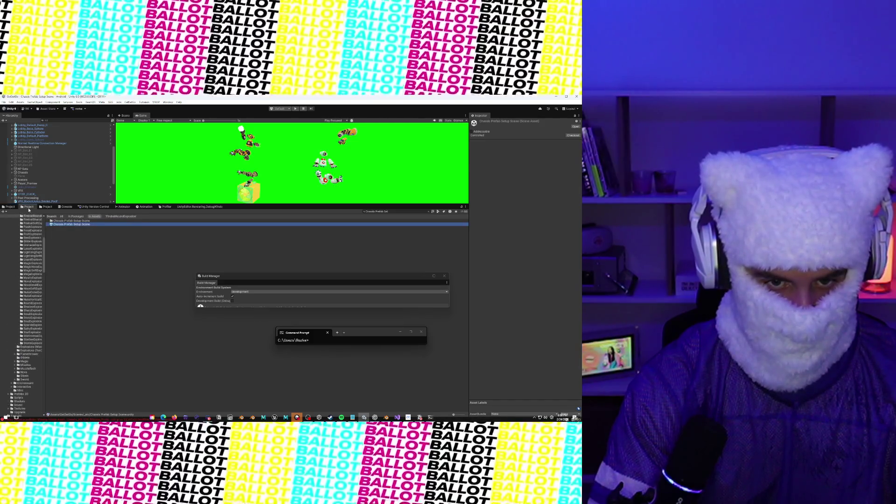
{"action": "left_click", "coordinate": [14, 208]}
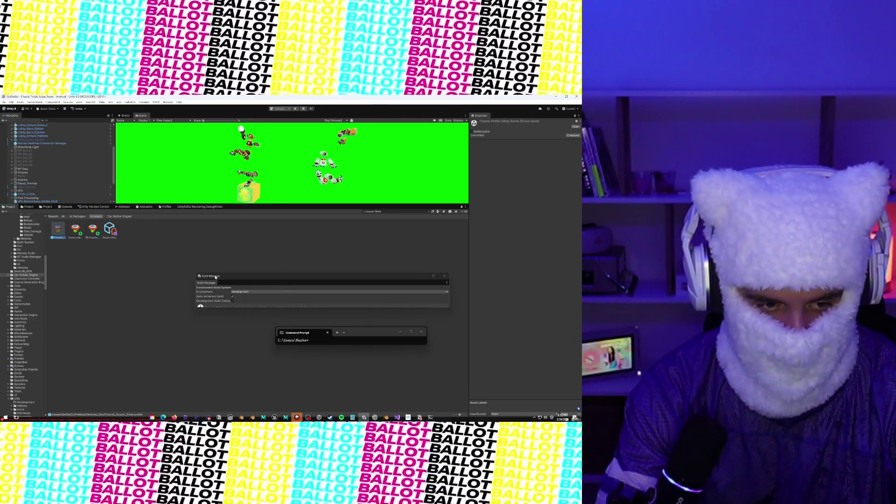
Review Saucer_Slider, enlarge the Build Manager to show all steps, and run Sync Catalog.
{"action": "left_click", "coordinate": [110, 228]}
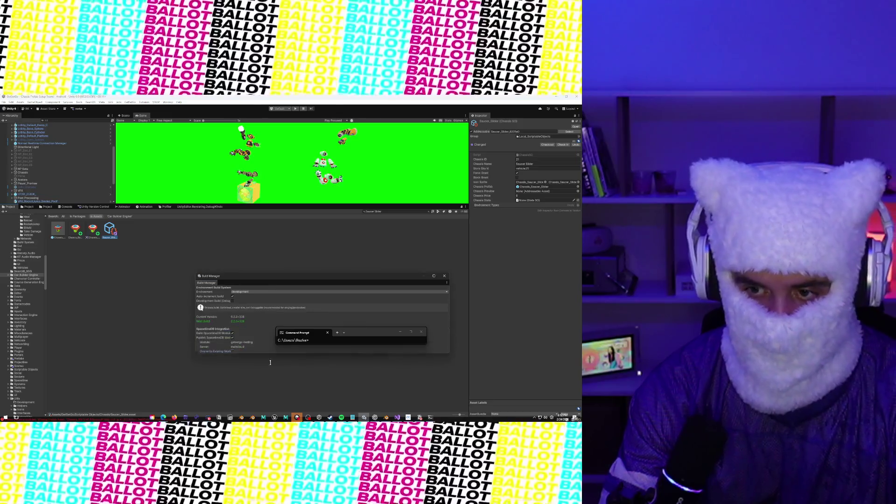
{"action": "left_click_drag", "start_coordinate": [260, 281], "coordinate": [241, 219]}
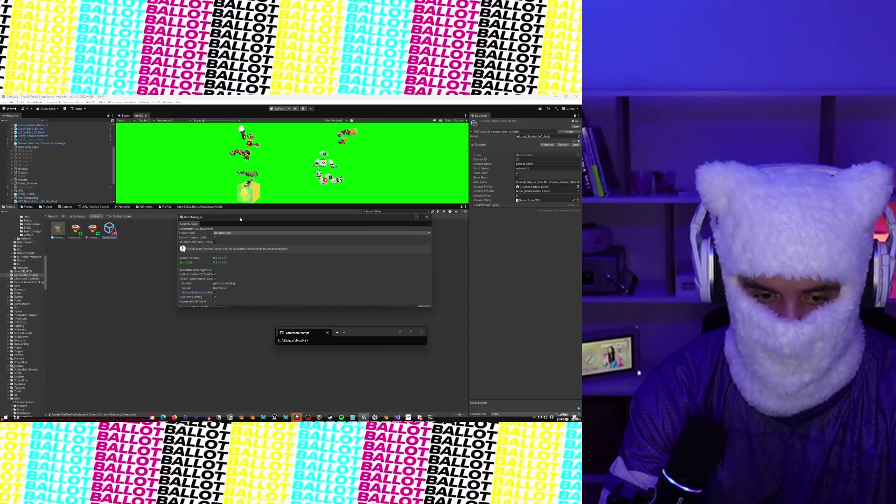
{"action": "left_click_drag", "start_coordinate": [250, 309], "coordinate": [251, 380]}
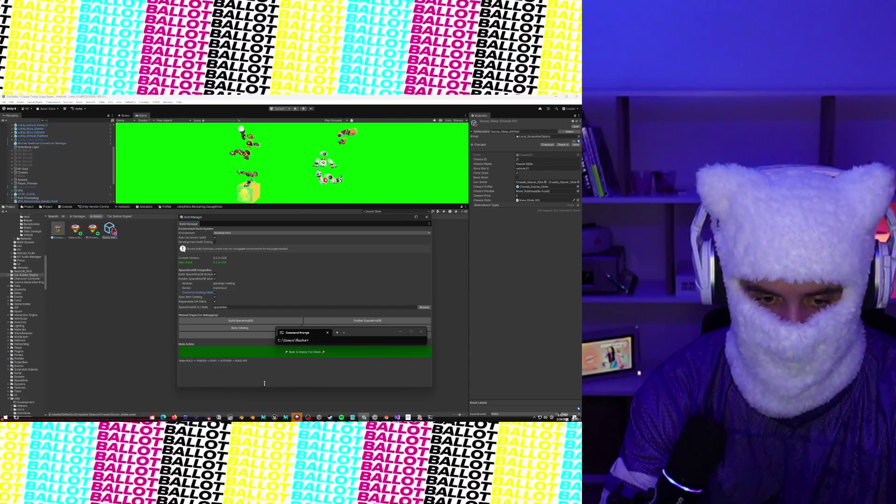
{"action": "left_click", "coordinate": [237, 327]}
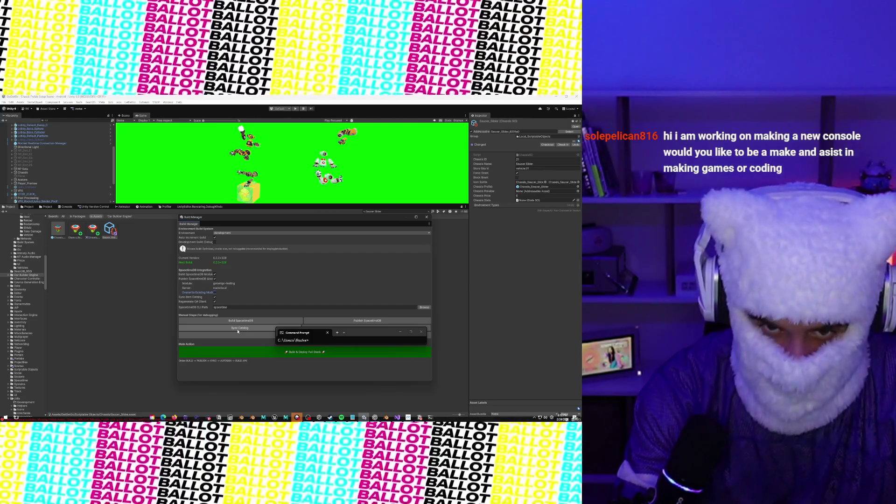
Search '_INIT', open the _INIT scene, and shift the Build Manager window down-right.
{"action": "left_click", "coordinate": [394, 212]}
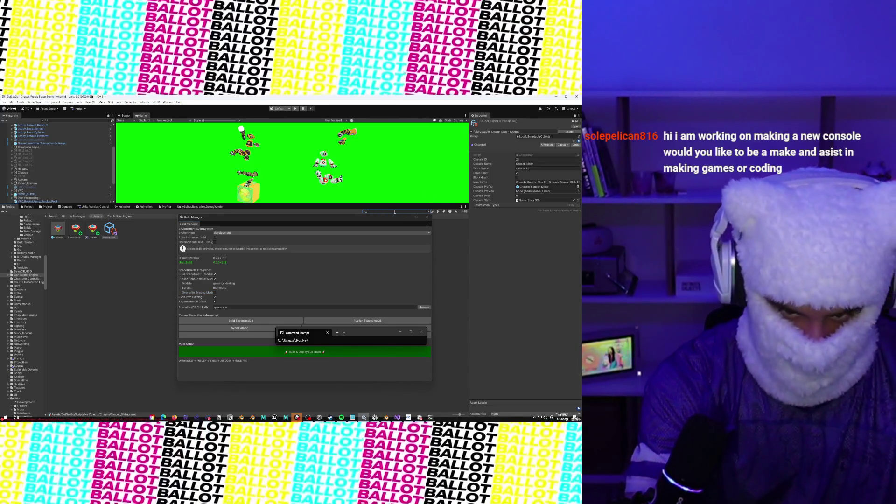
{"action": "type", "text": "_INIT"}
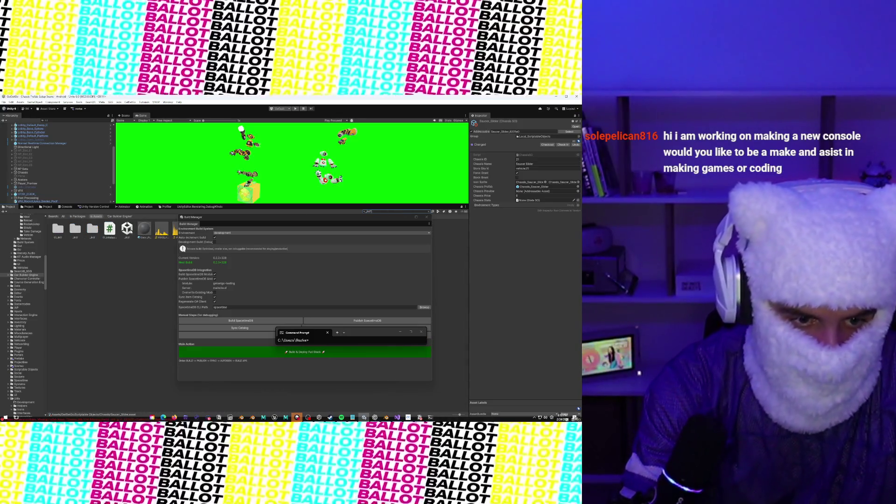
{"action": "left_click", "coordinate": [127, 228]}
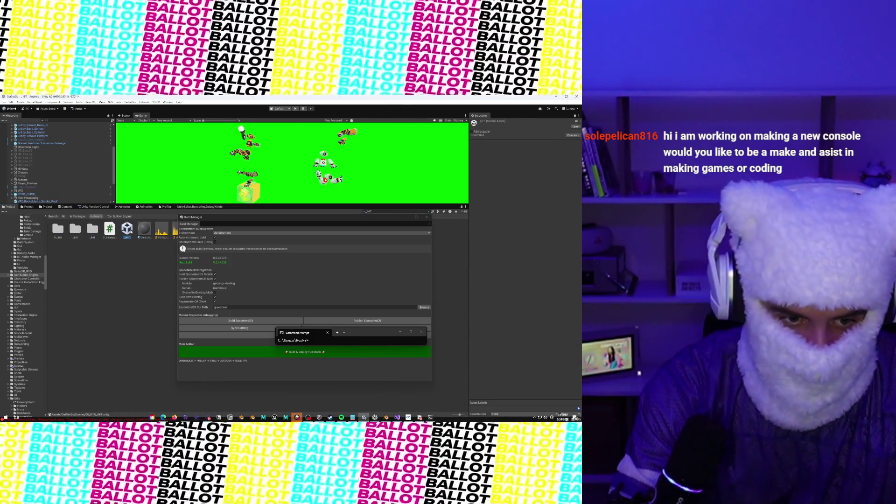
{"action": "double_click", "coordinate": [127, 229]}
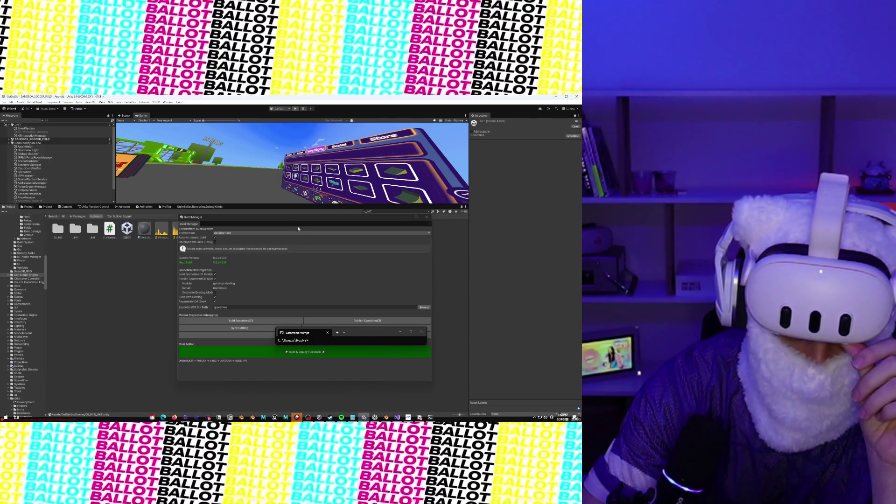
{"action": "left_click_drag", "start_coordinate": [296, 222], "coordinate": [341, 260]}
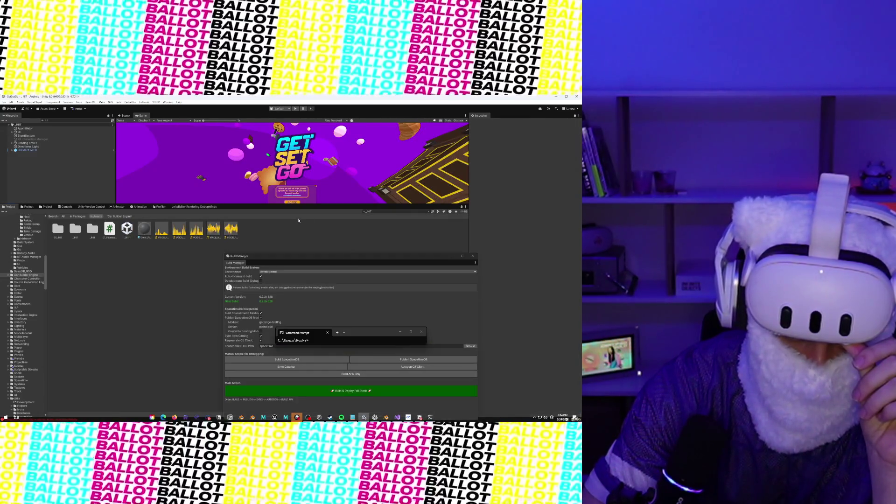
Replace the _INIT project search with a search for 'VehicleCatalog'.
{"action": "left_click", "coordinate": [383, 211]}
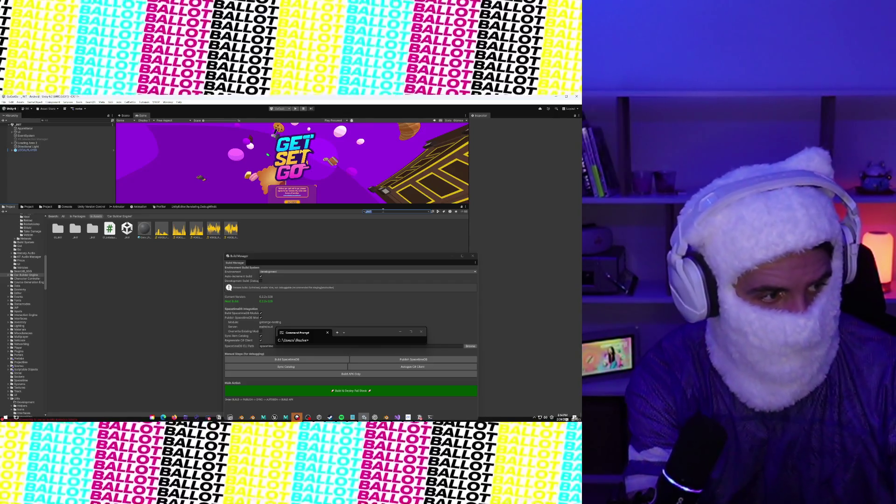
{"action": "key", "text": "BackSpace"}
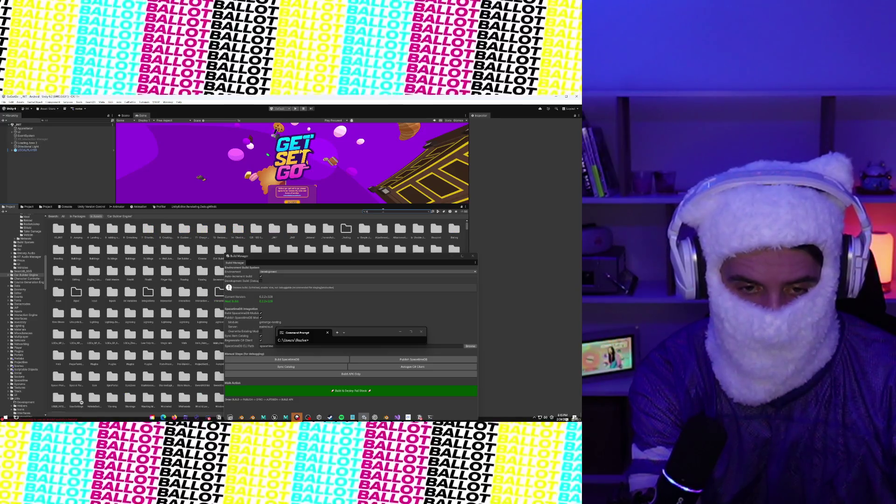
{"action": "key", "text": "BackSpace"}
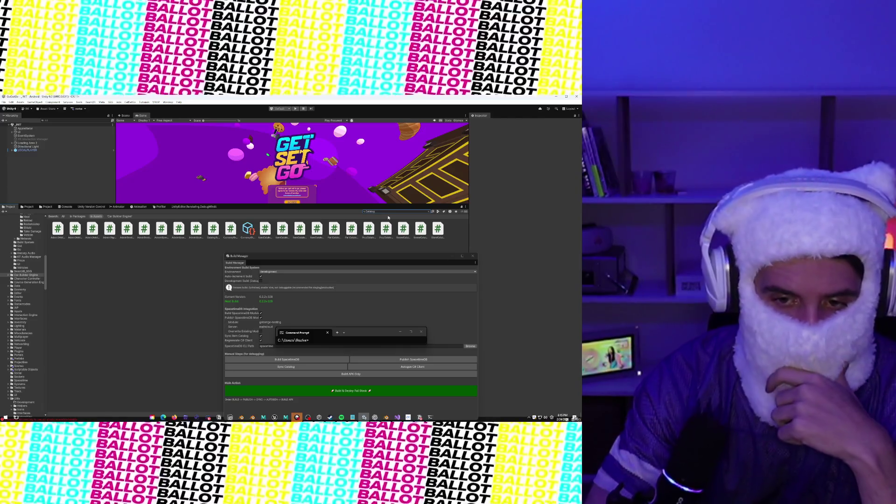
{"action": "left_click", "coordinate": [363, 212]}
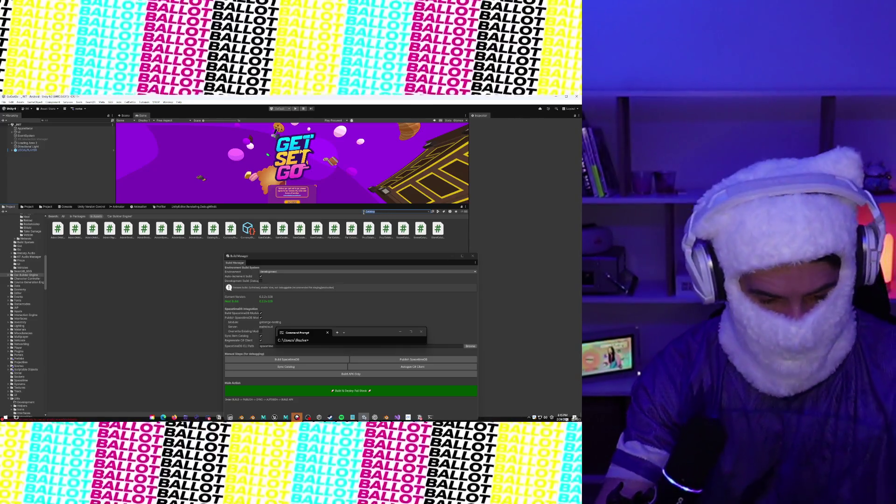
{"action": "type", "text": "Vehicle"}
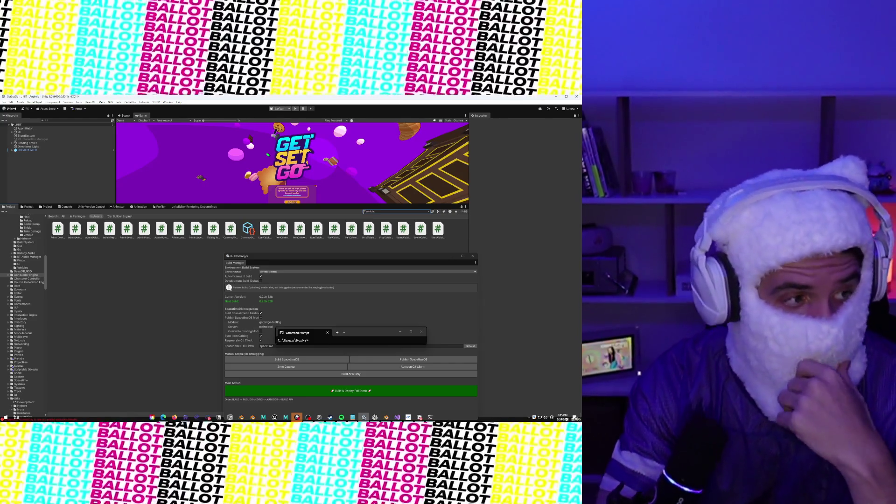
{"action": "type", "text": "Catalog"}
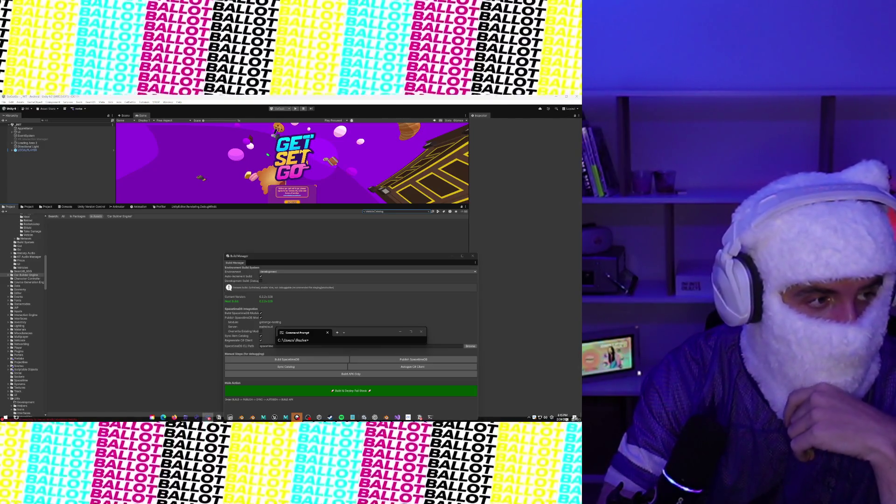
Move the stream chat window from the screen's left edge to beside the Build Manager.
{"action": "mouse_move", "coordinate": [0, 255]}
{"action": "left_mouse_down"}
{"action": "mouse_move", "coordinate": [542, 255]}
{"action": "mouse_move", "coordinate": [528, 256]}
{"action": "left_mouse_up"}
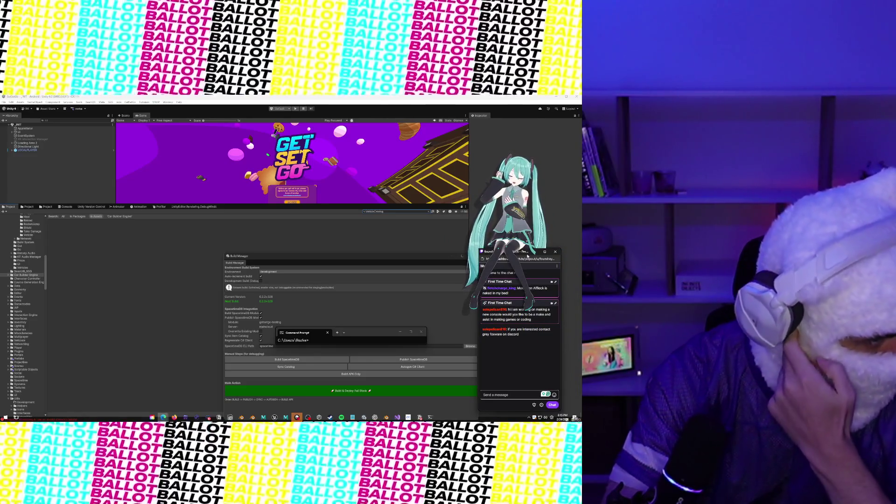